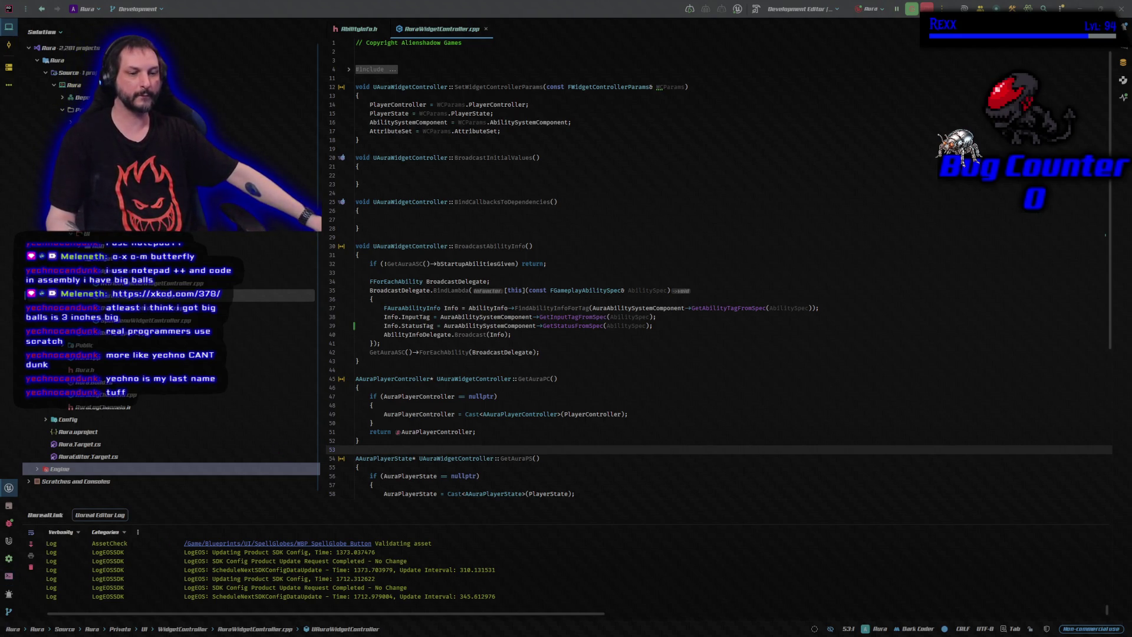
Switch from Rider's AuraWidgetController.cpp to the WBP_SpellGlobe_Button event graph in Unreal Editor.
key(alt+Tab)
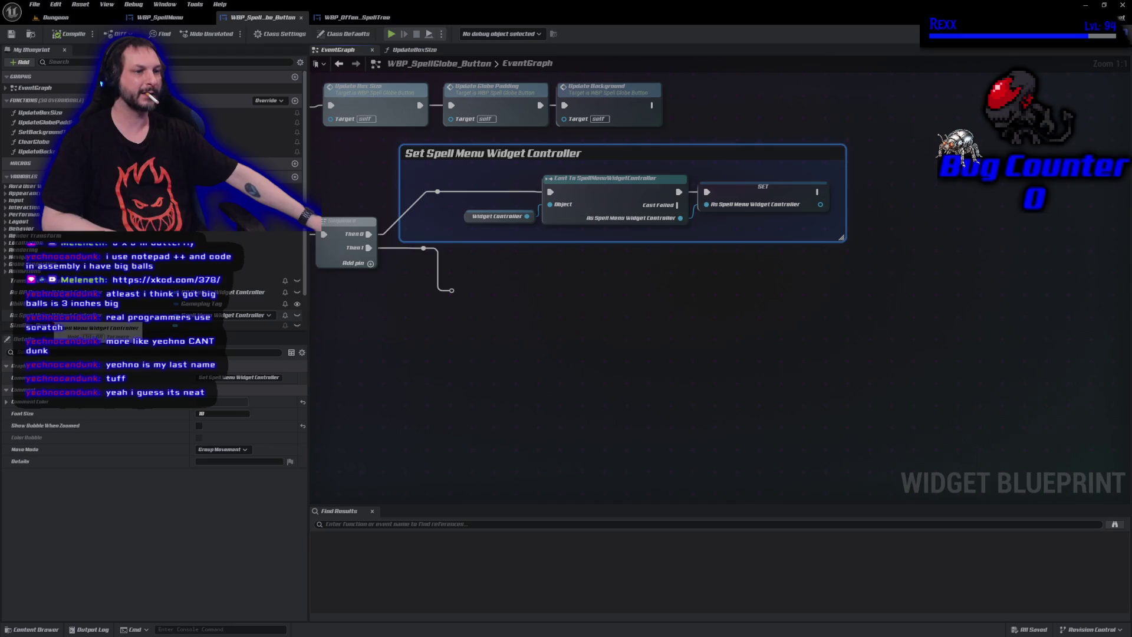
Add an As Spell Menu Widget Controller getter and bind its Ability Info Delegate to AbilityInfoDelegate_Event.
mouse_move(283, 316)
mouse_down()
mouse_move(299, 331)
mouse_move(472, 261)
mouse_up()
click(501, 274)
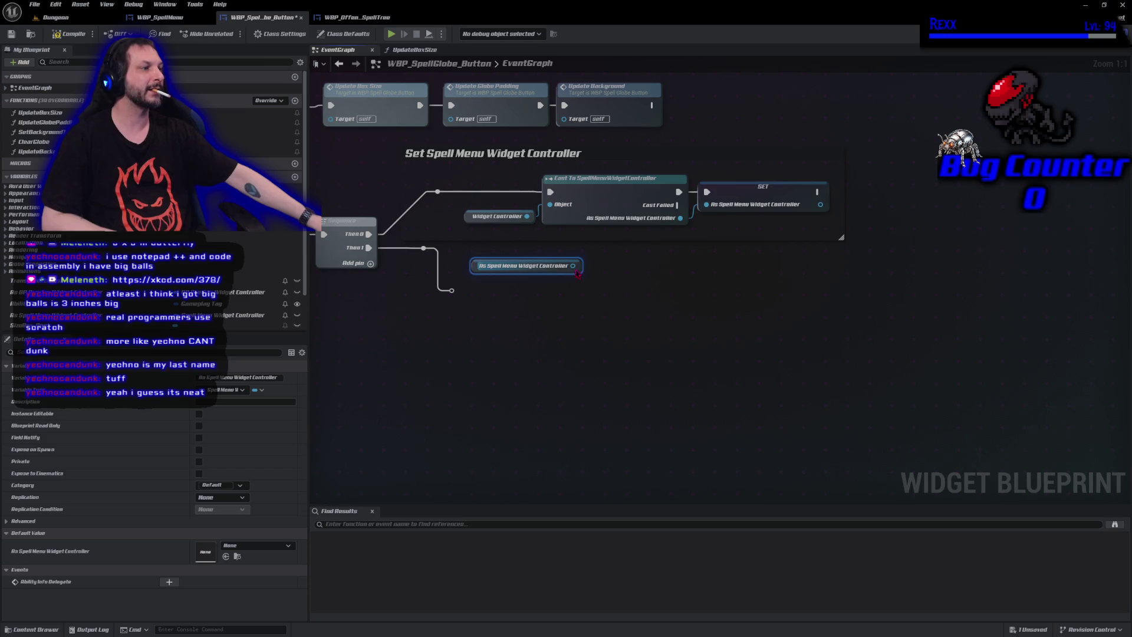
drag(573, 265, 609, 260)
text(assign)
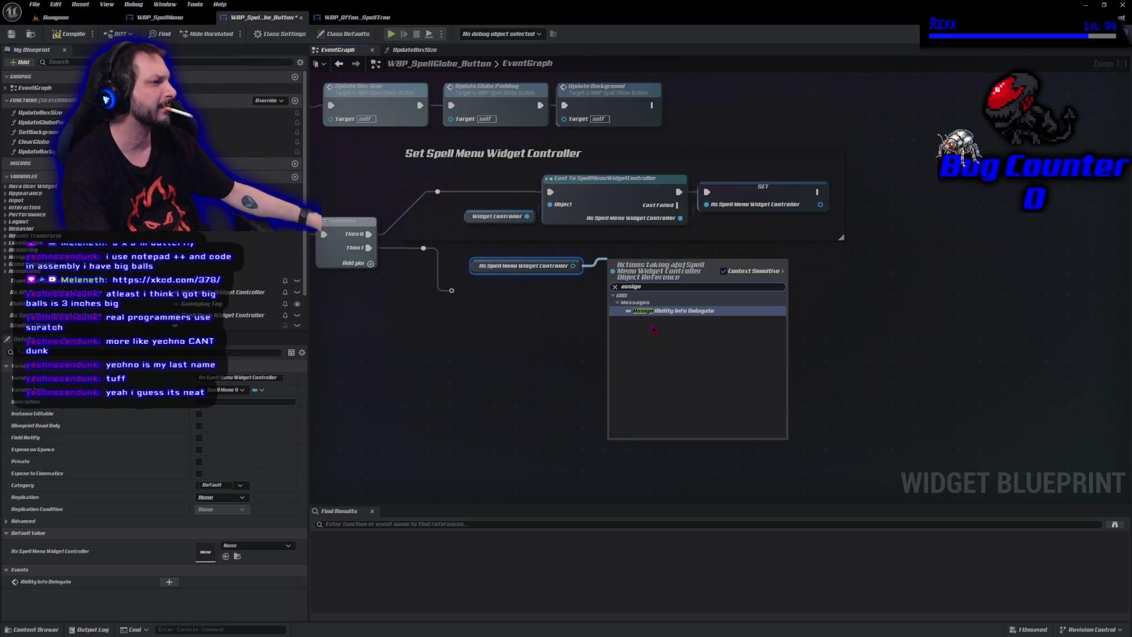
click(672, 312)
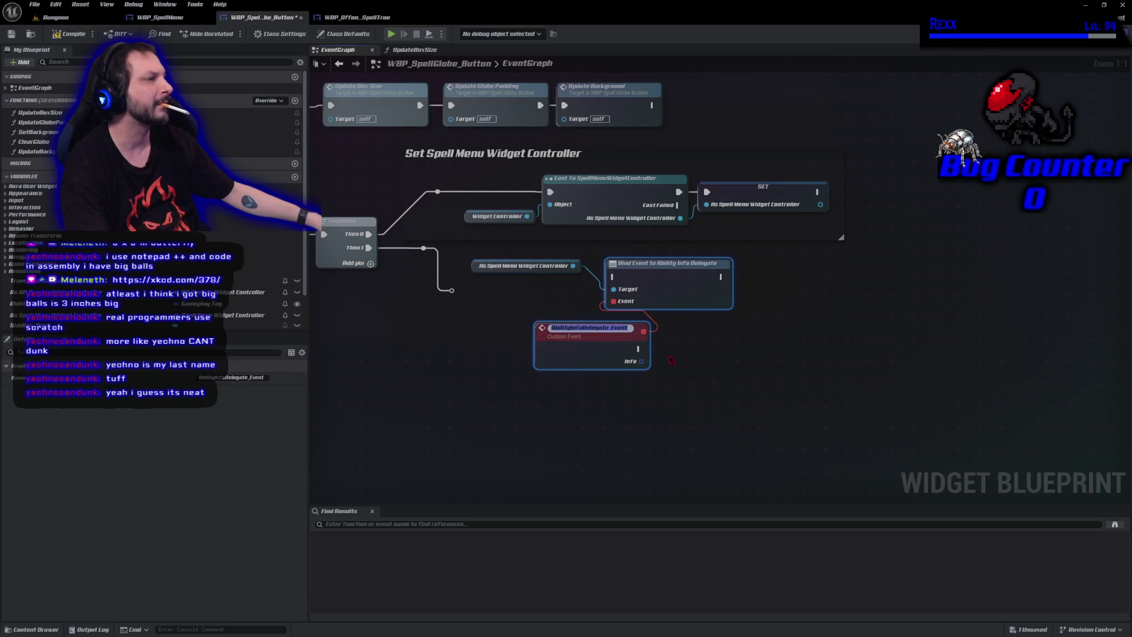
click(675, 380)
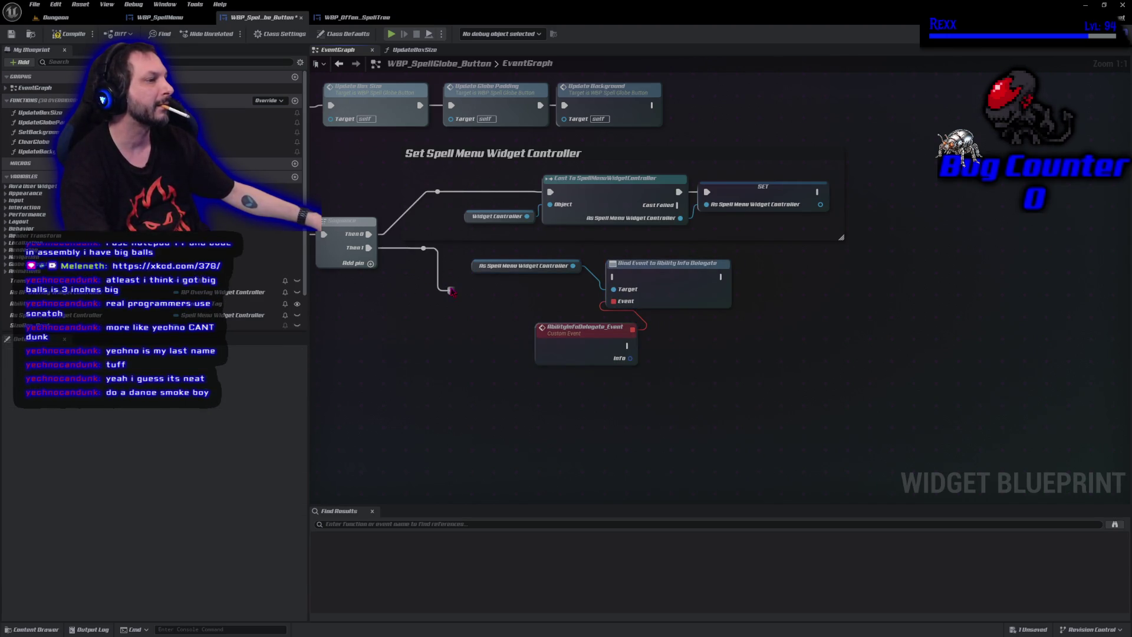
Wire Then 1 into the bind node, tidy the nodes, and compile the widget blueprint.
mouse_move(452, 290)
mouse_down()
mouse_move(590, 303)
mouse_move(622, 281)
mouse_up()
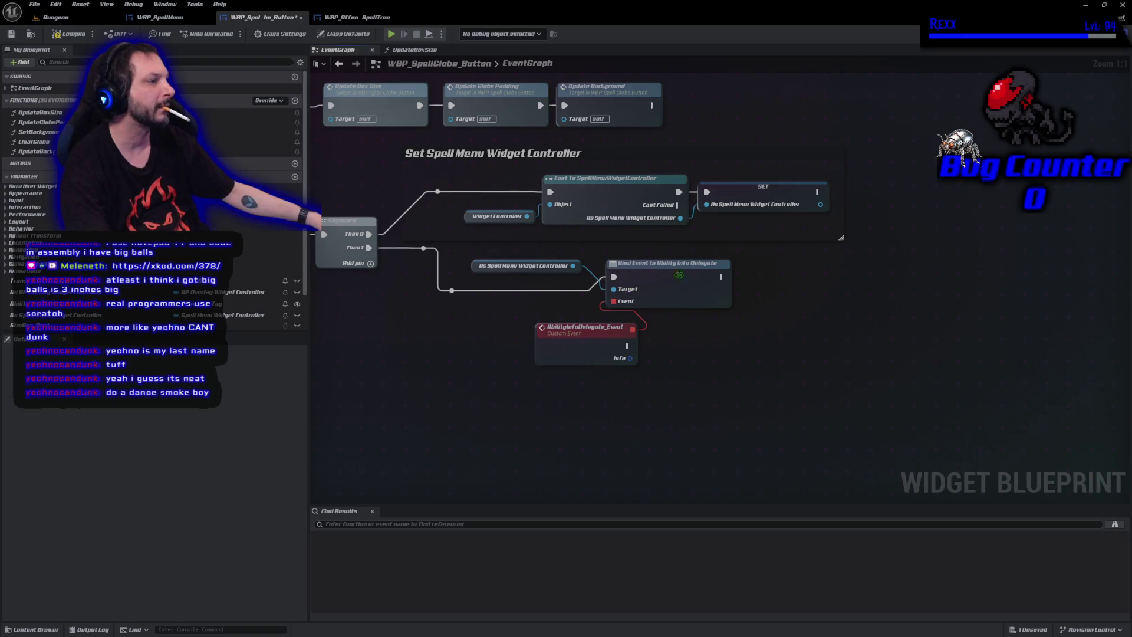
mouse_move(690, 278)
mouse_down()
mouse_move(691, 292)
mouse_move(570, 292)
mouse_up()
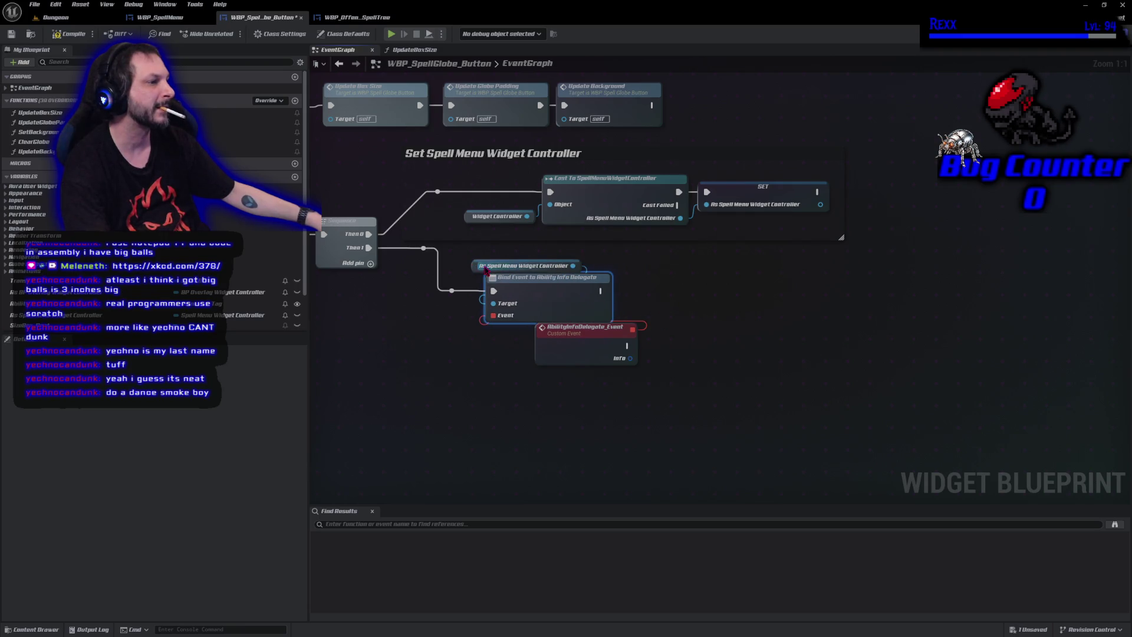
drag(474, 266, 494, 267)
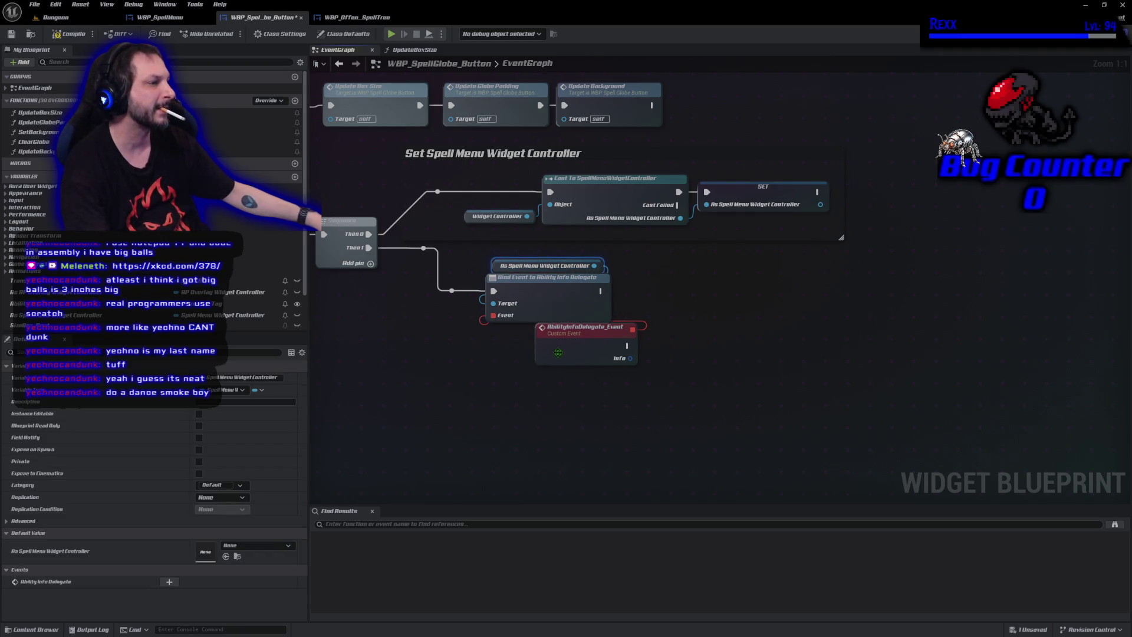
drag(560, 354, 386, 375)
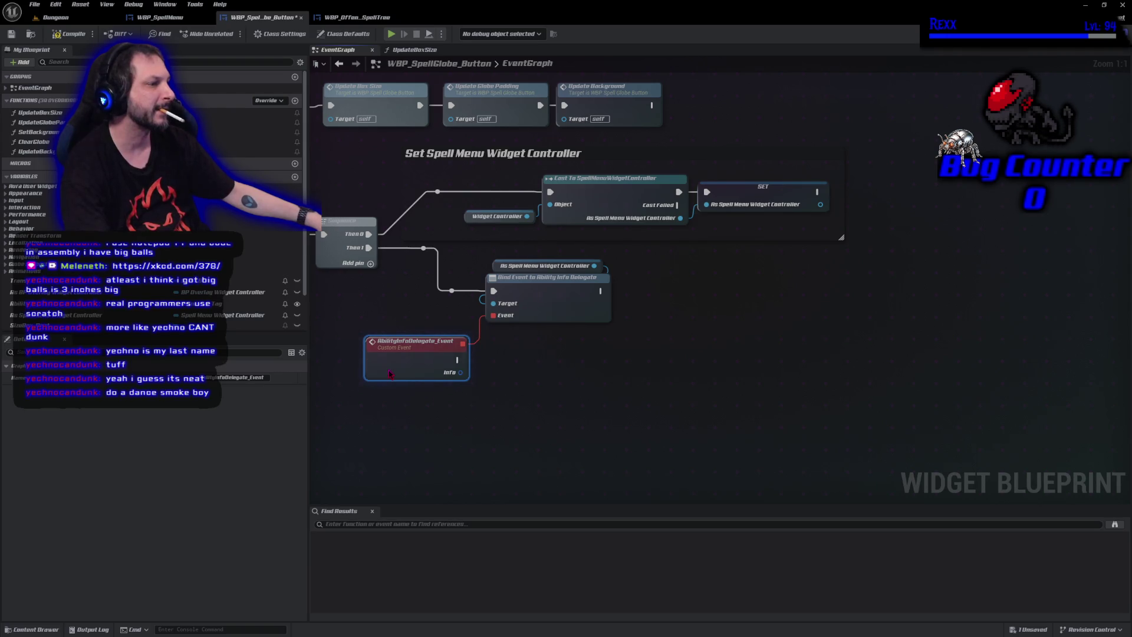
click(59, 36)
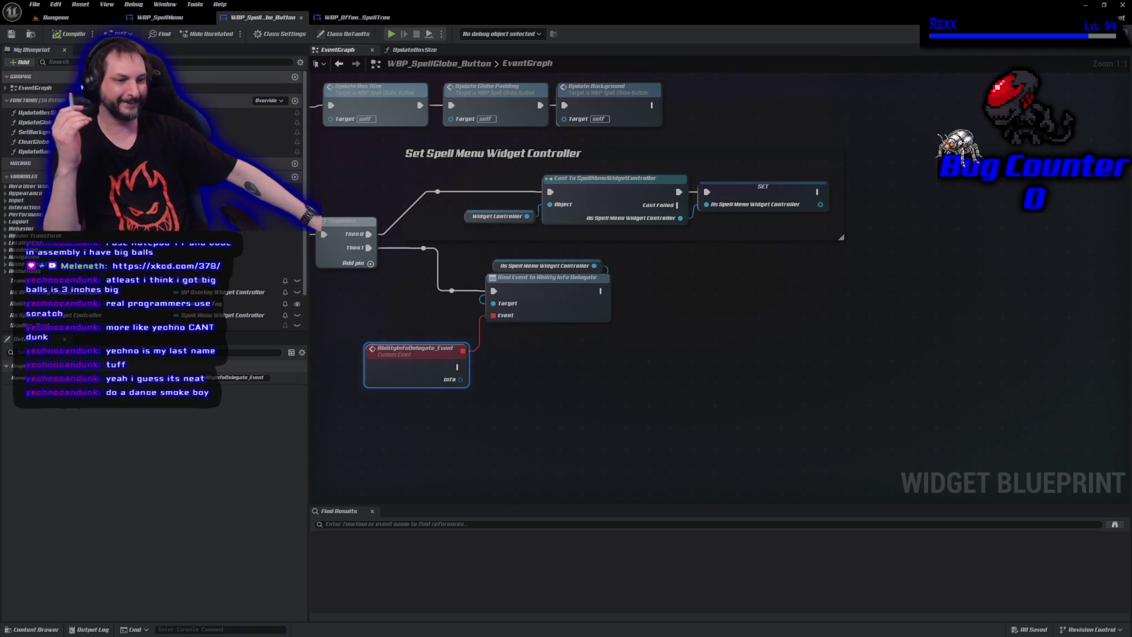
click(607, 425)
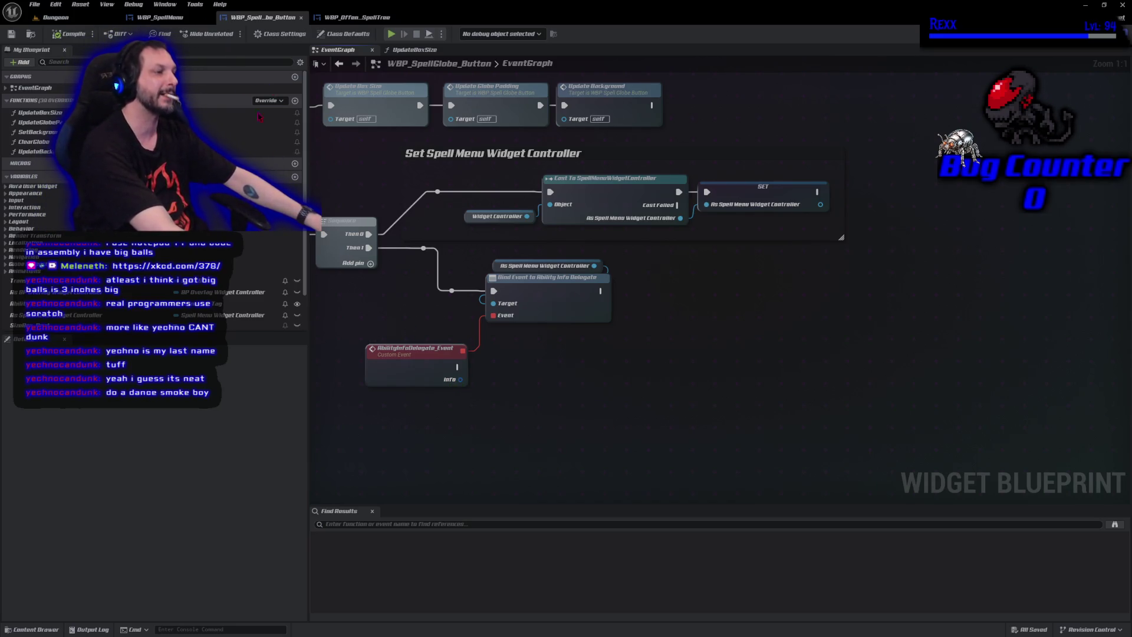
Add a Break Aura Ability Info node off the event's Info pin and expand all its pins.
drag(462, 384, 510, 401)
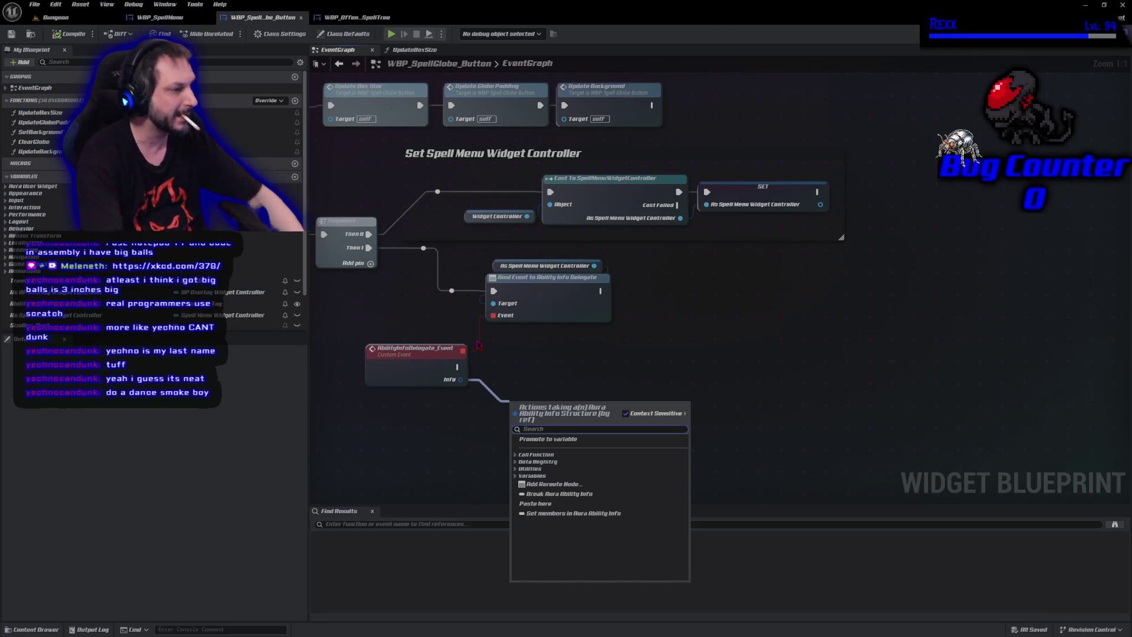
text(break)
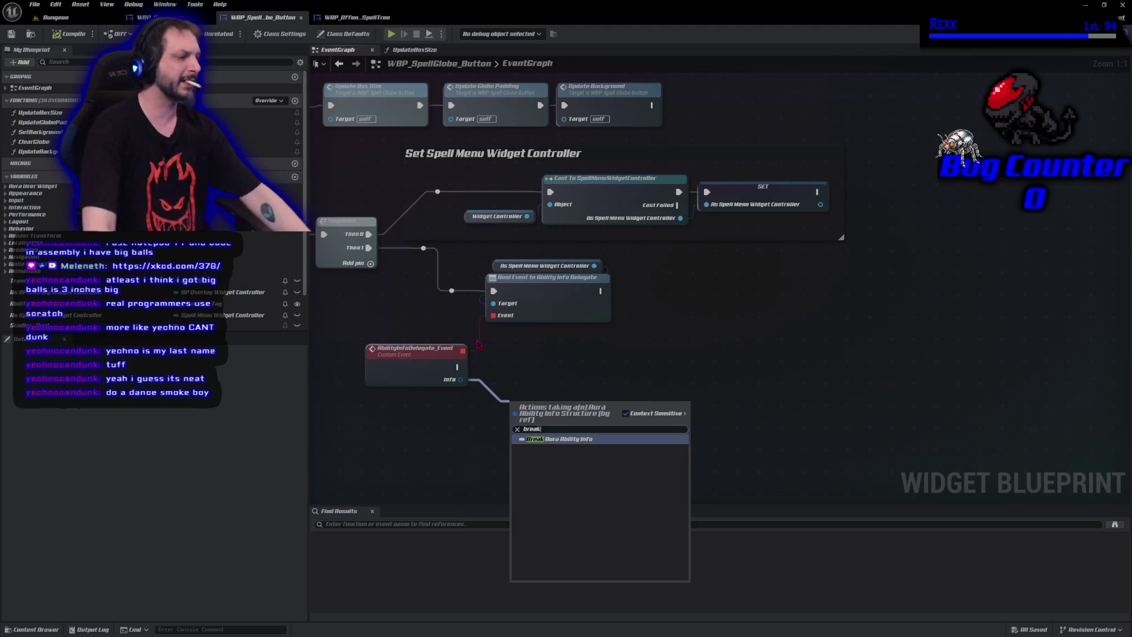
key(Return)
click(563, 440)
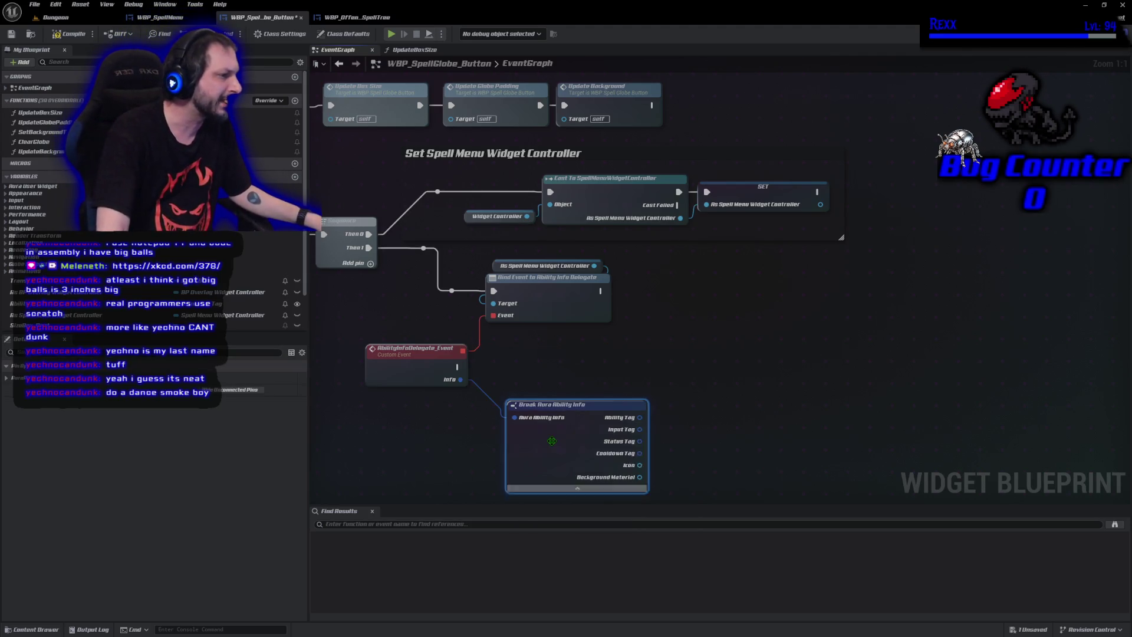
drag(553, 411, 524, 404)
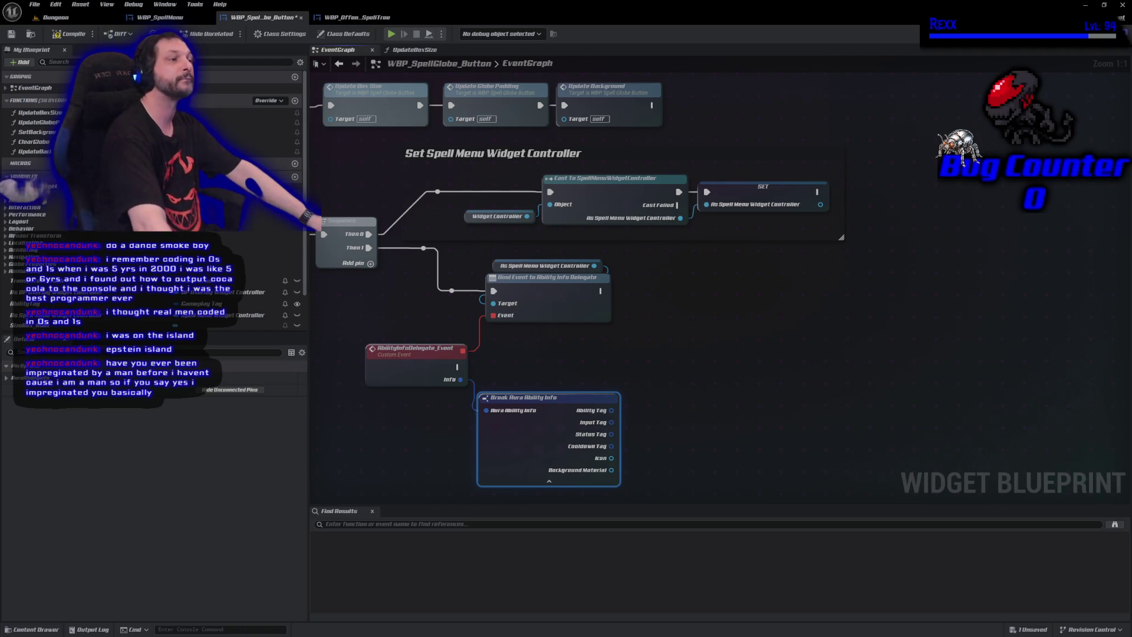
In Rider, review FAuraAbilityInfo in AbilityInfo.h and the StatusTag assignment in AuraWidgetController.cpp.
key(alt+Tab)
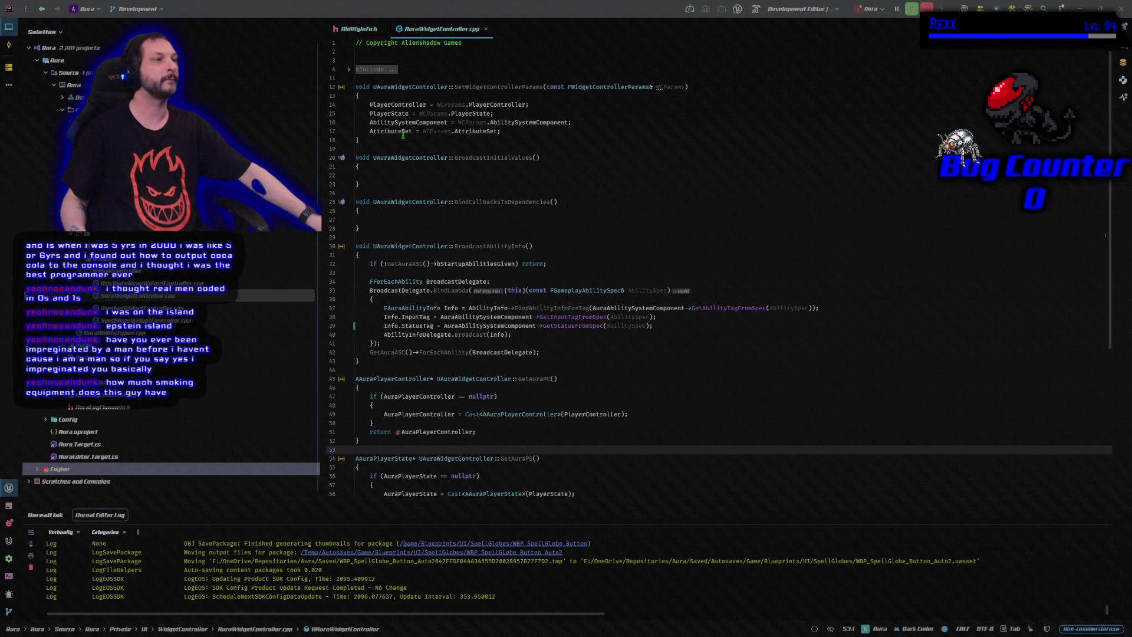
click(358, 28)
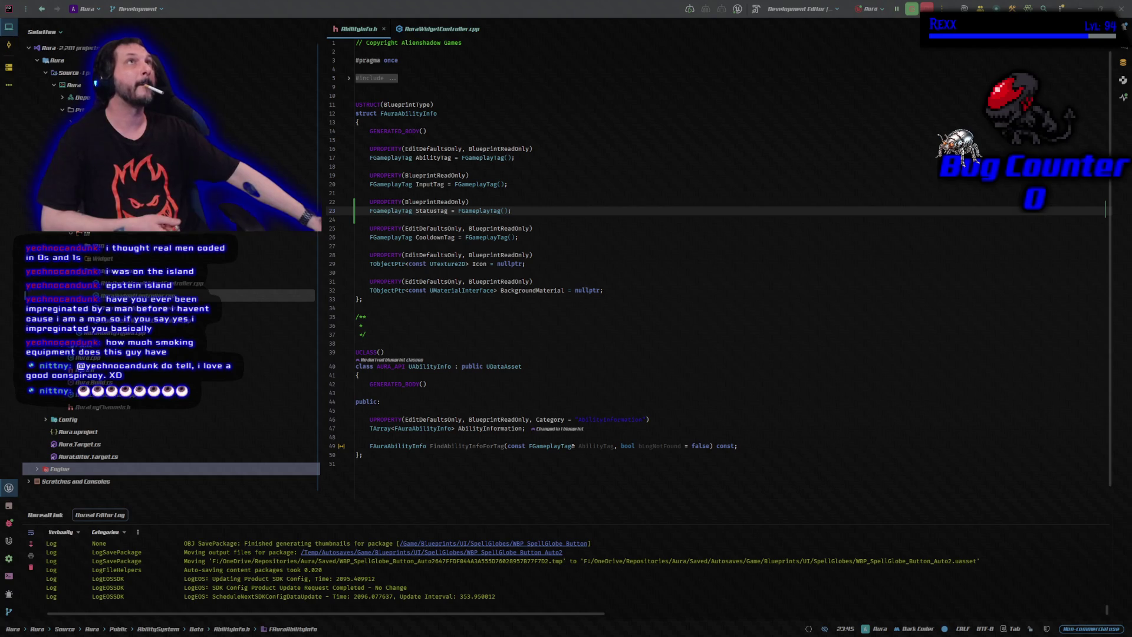
click(445, 31)
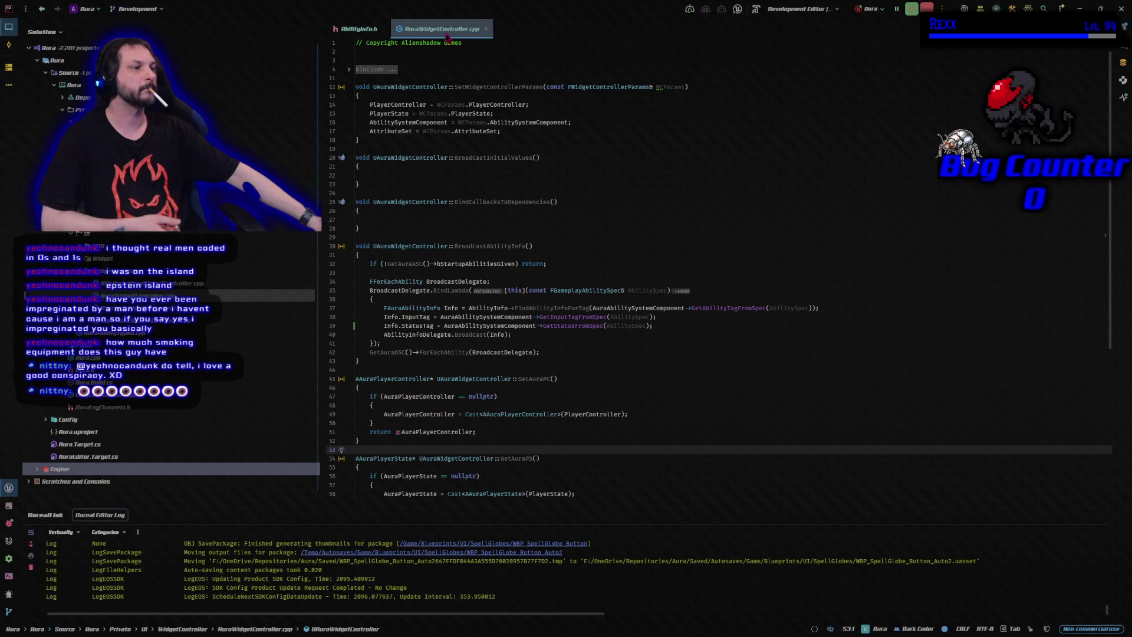
click(665, 328)
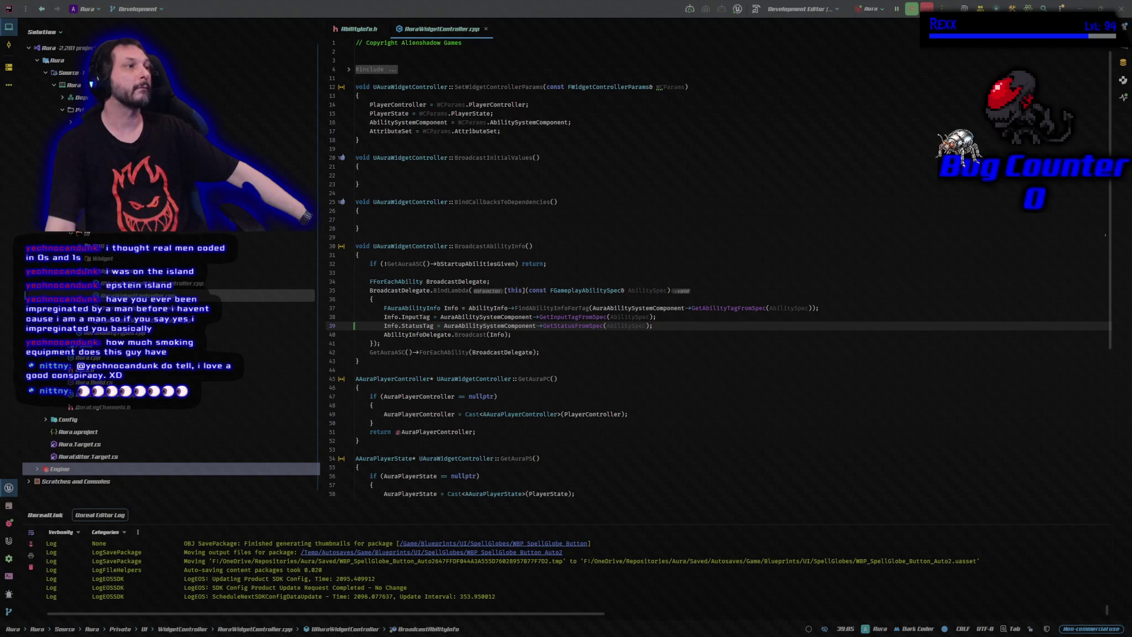
Back in Unreal, feed Ability Tag into a new Matches Tag node with Exact Match ticked.
key(alt+Tab)
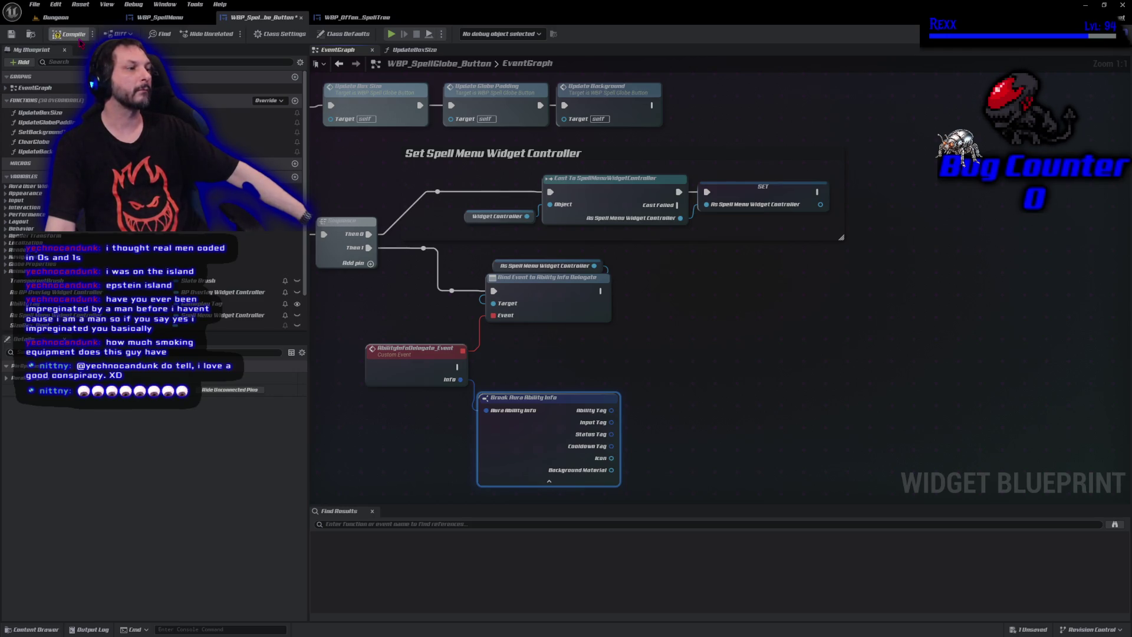
mouse_move(514, 367)
mouse_down()
mouse_move(498, 290)
mouse_move(453, 270)
mouse_up()
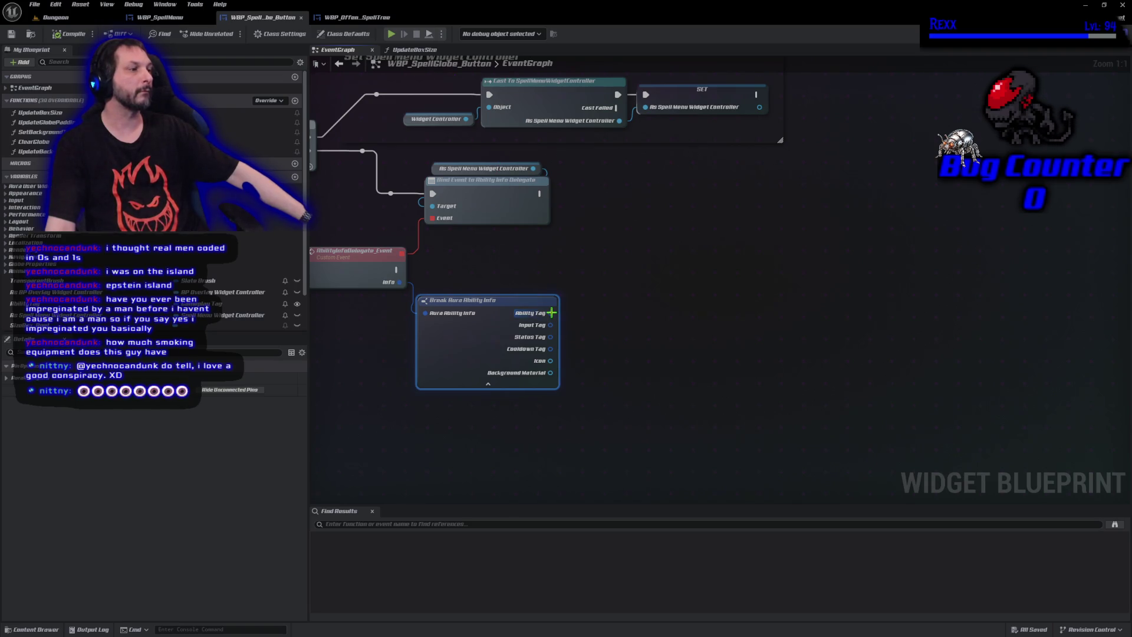
drag(550, 313, 617, 307)
text(m)
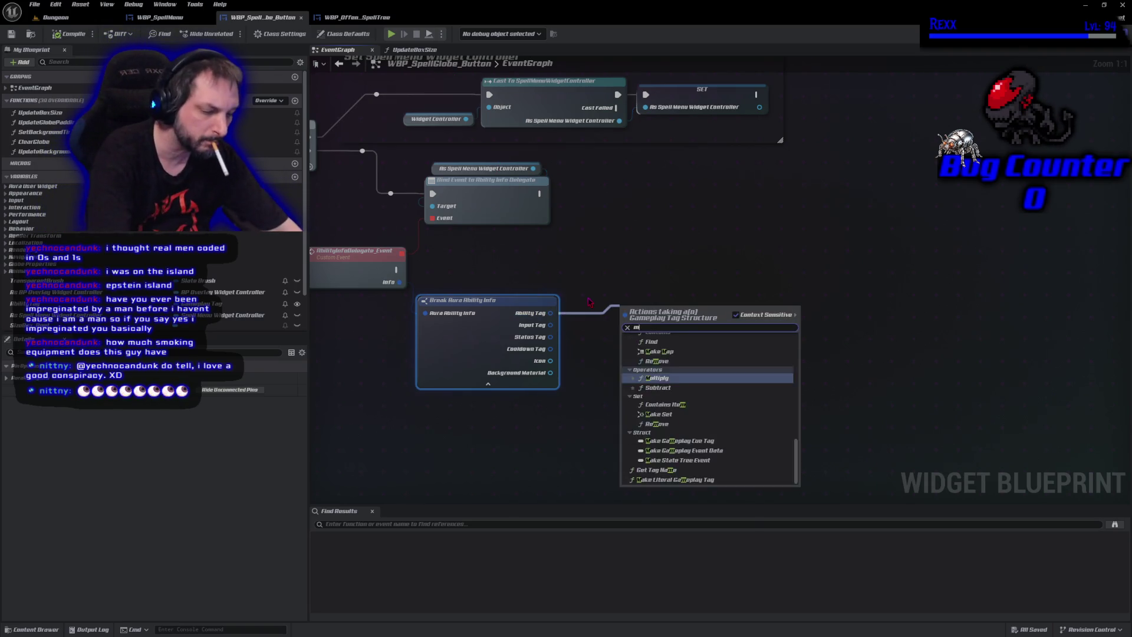
text(atches tag)
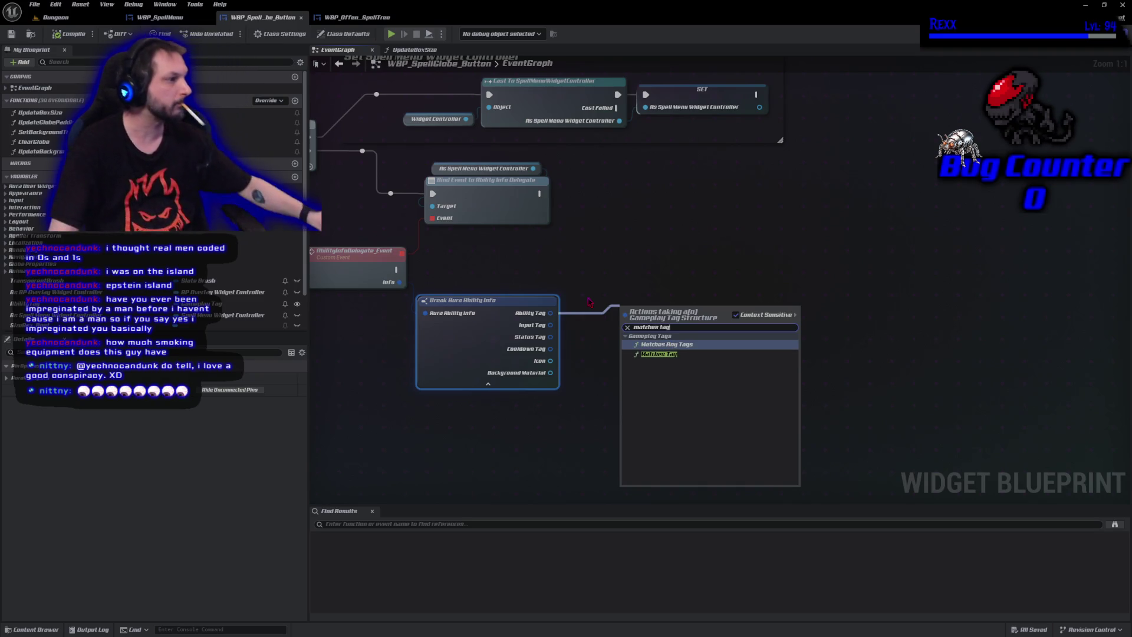
key(Return)
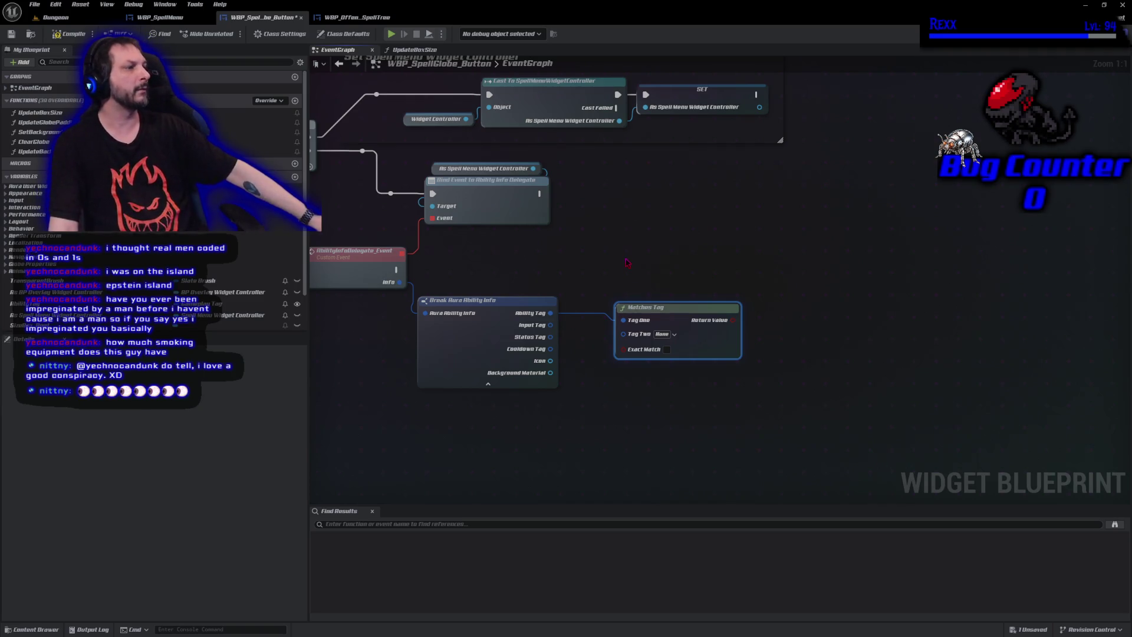
drag(671, 314, 679, 306)
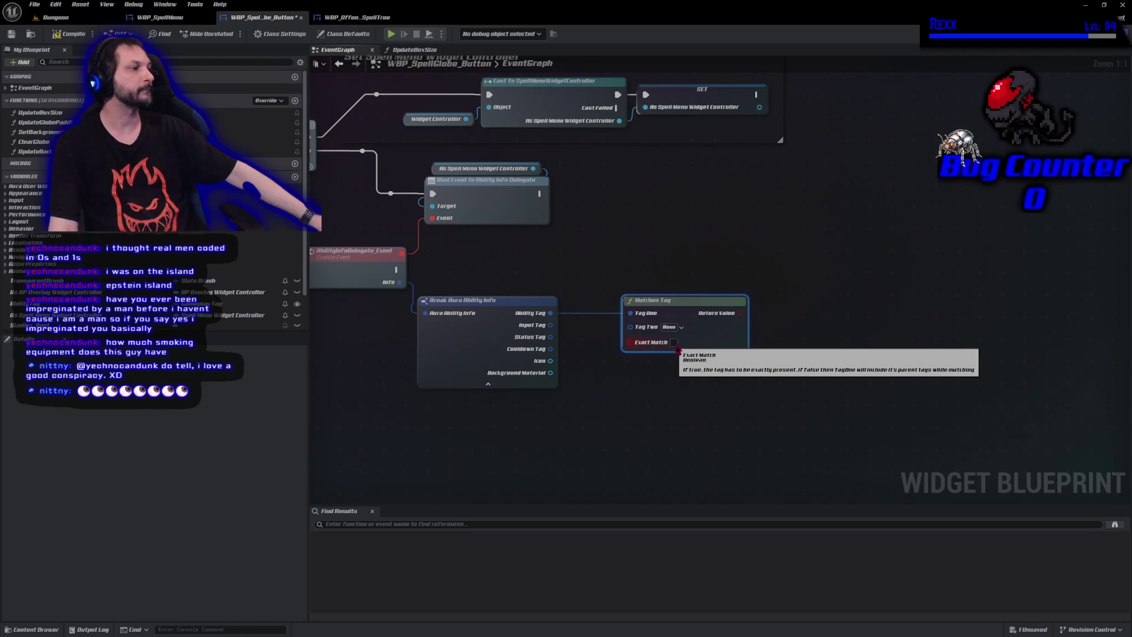
click(674, 342)
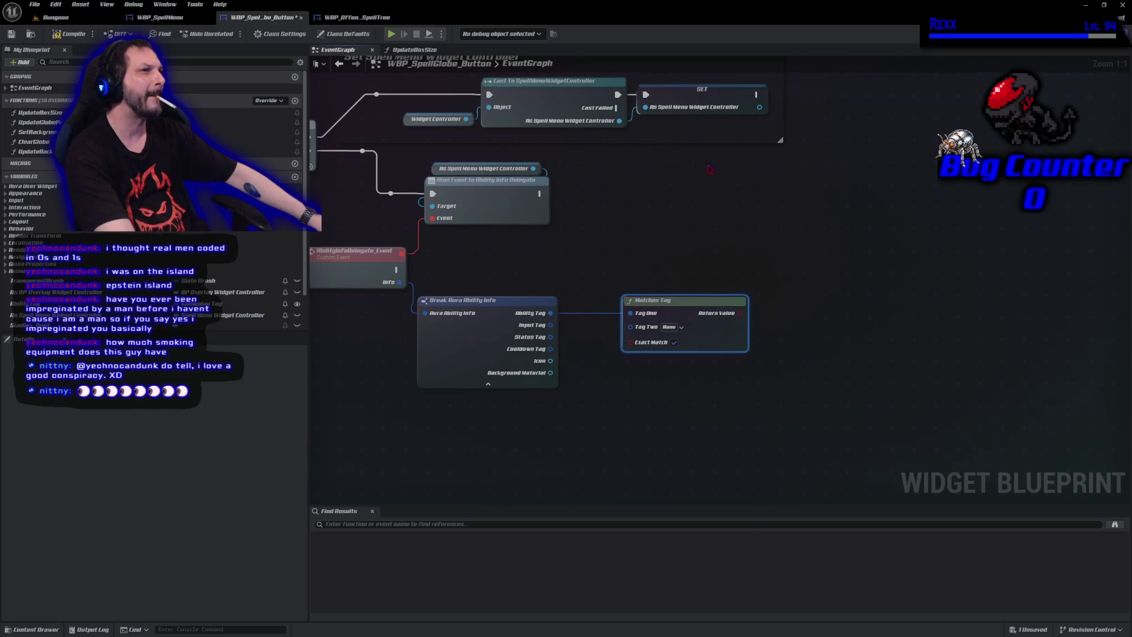
click(781, 262)
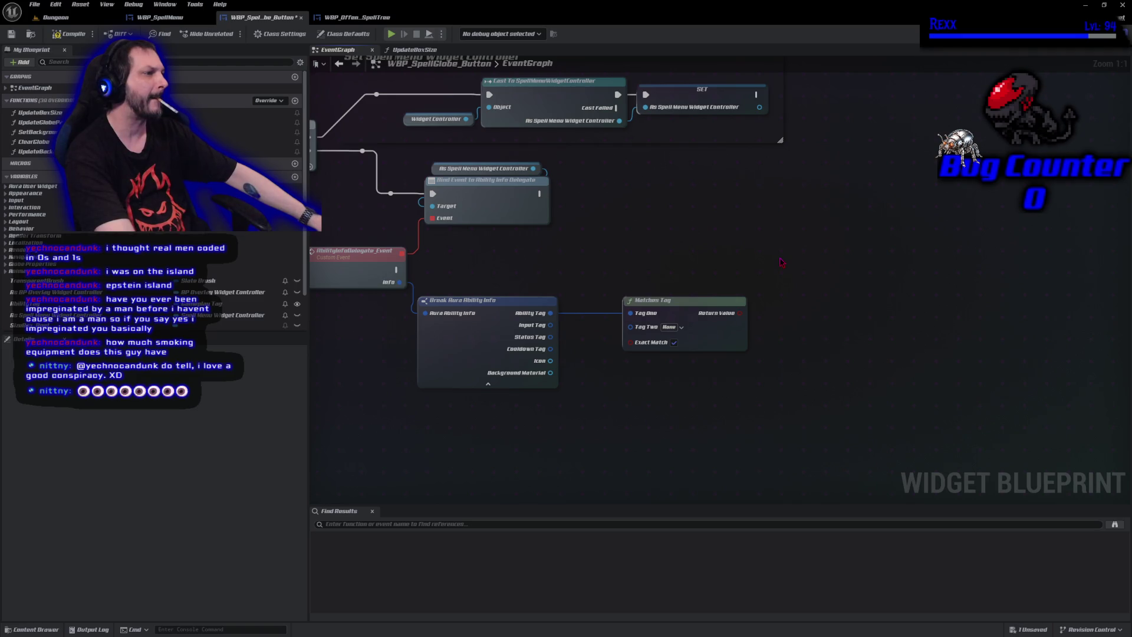
Add a Branch run by AbilityInfoDelegate_Event with Matches Tag as Condition, then select the logic nodes.
click(781, 262)
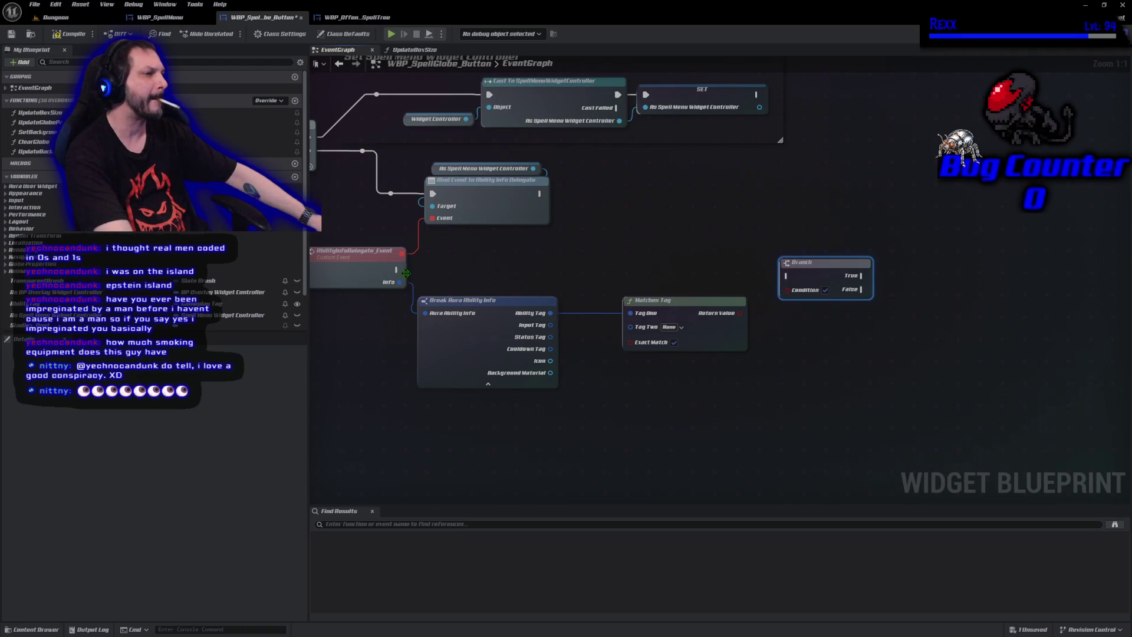
mouse_move(396, 269)
mouse_down()
mouse_move(635, 290)
mouse_move(780, 278)
mouse_move(809, 260)
mouse_up()
mouse_move(740, 313)
mouse_down()
mouse_move(778, 322)
mouse_move(793, 288)
mouse_up()
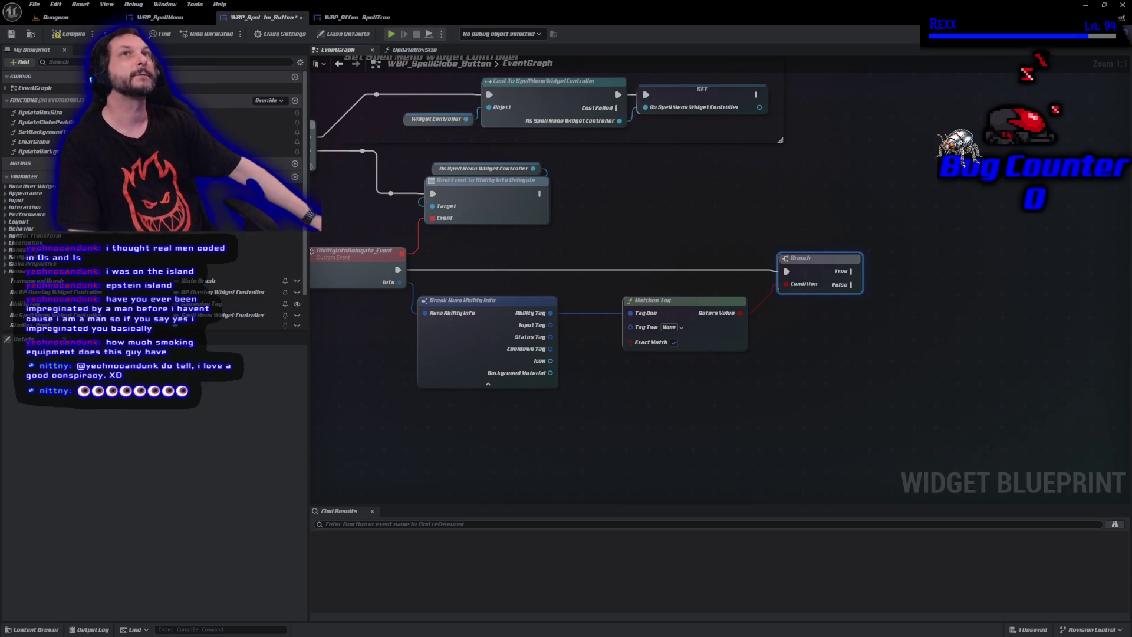
mouse_move(449, 256)
mouse_down()
mouse_move(533, 289)
mouse_move(703, 389)
mouse_move(915, 454)
mouse_up()
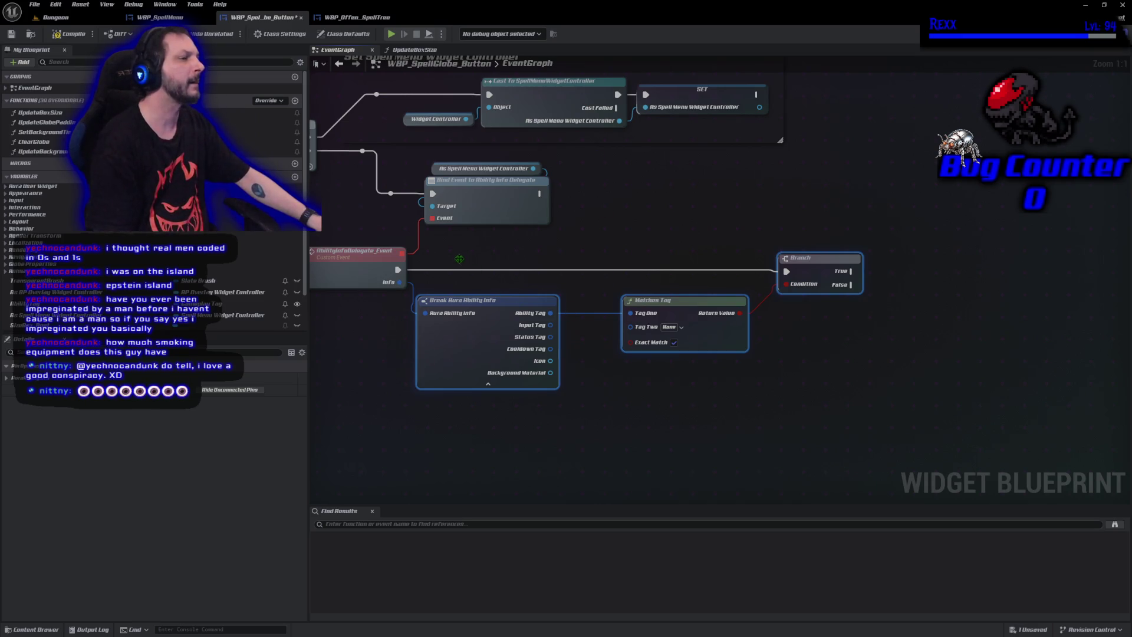
right_click(486, 335)
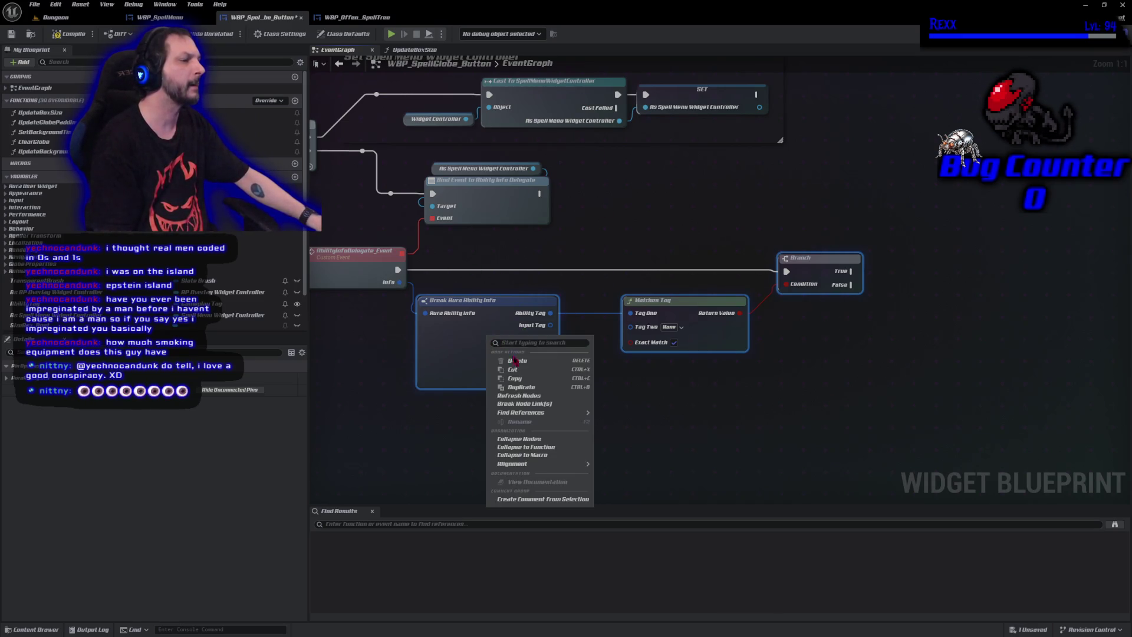
Collapse the selected nodes into a ReceiveAbilityInfo function, save, and open its graph.
click(544, 450)
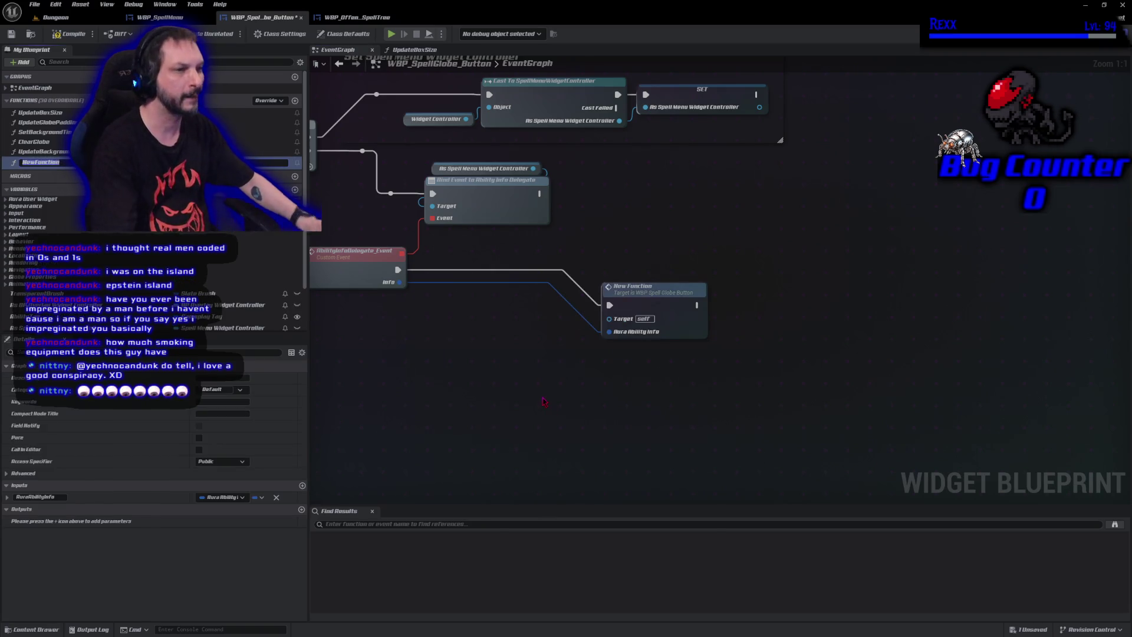
text(Recei)
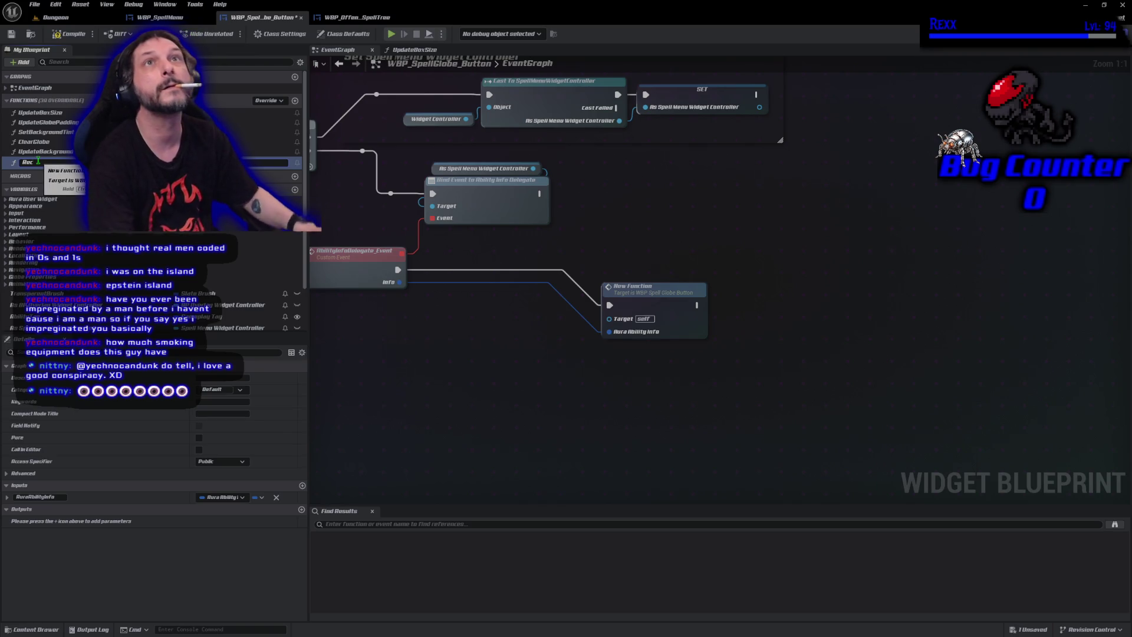
text(eive)
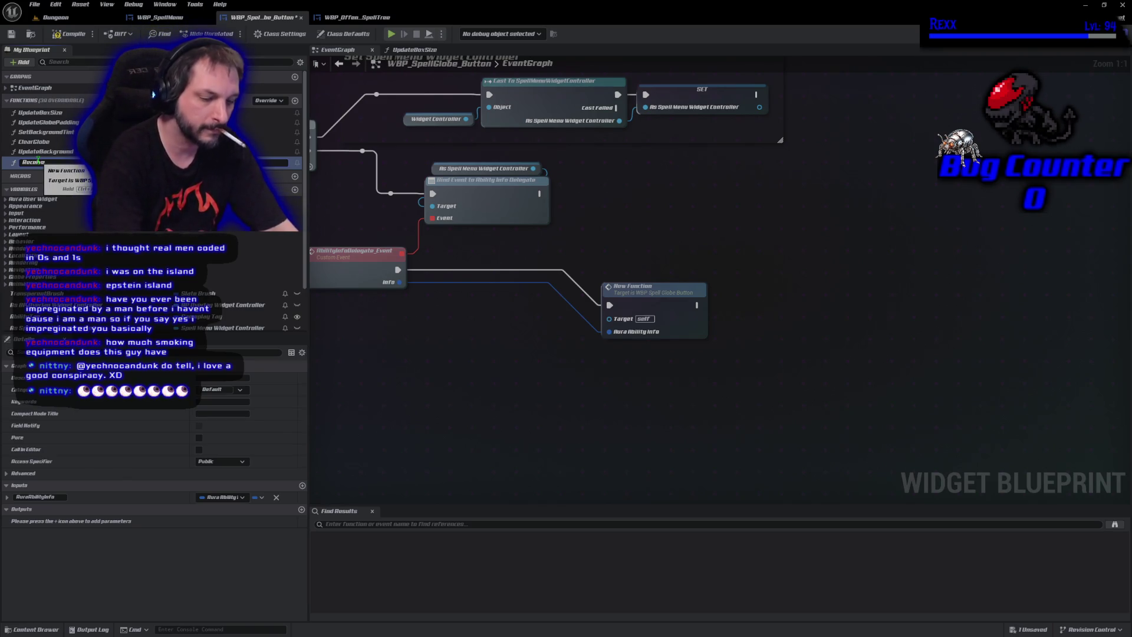
text(AbilityInfo)
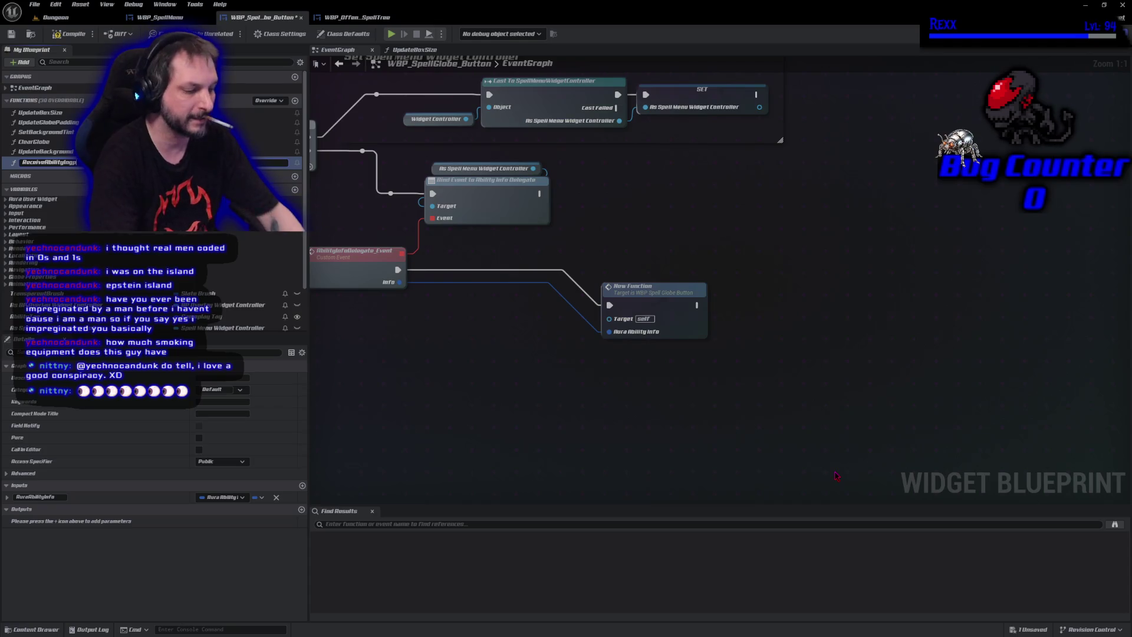
key(BackSpace)
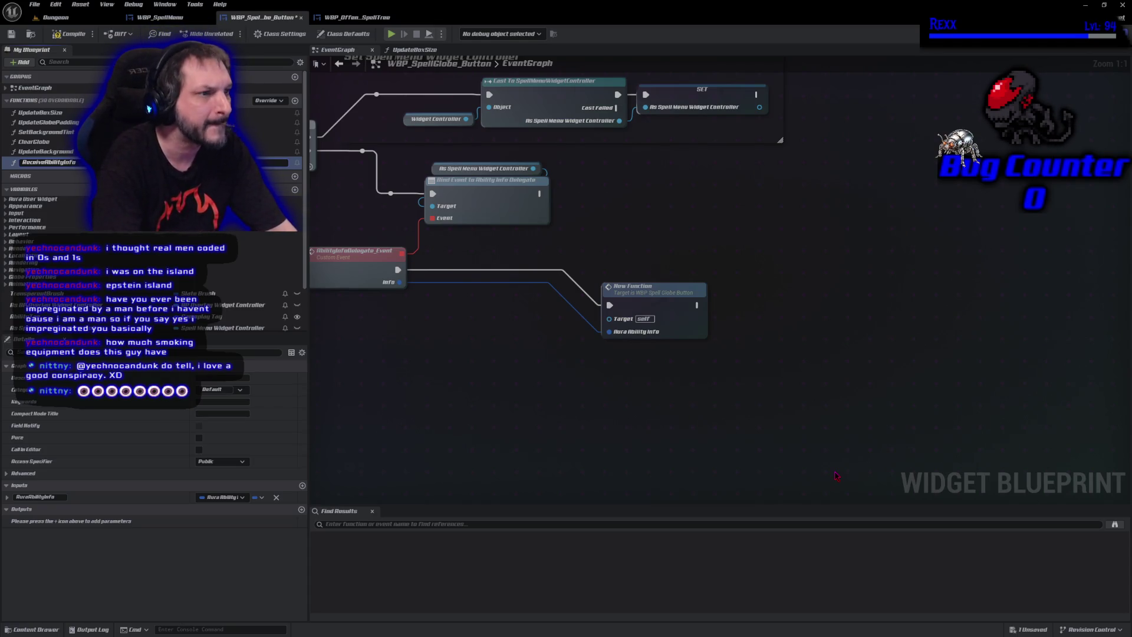
key(Return)
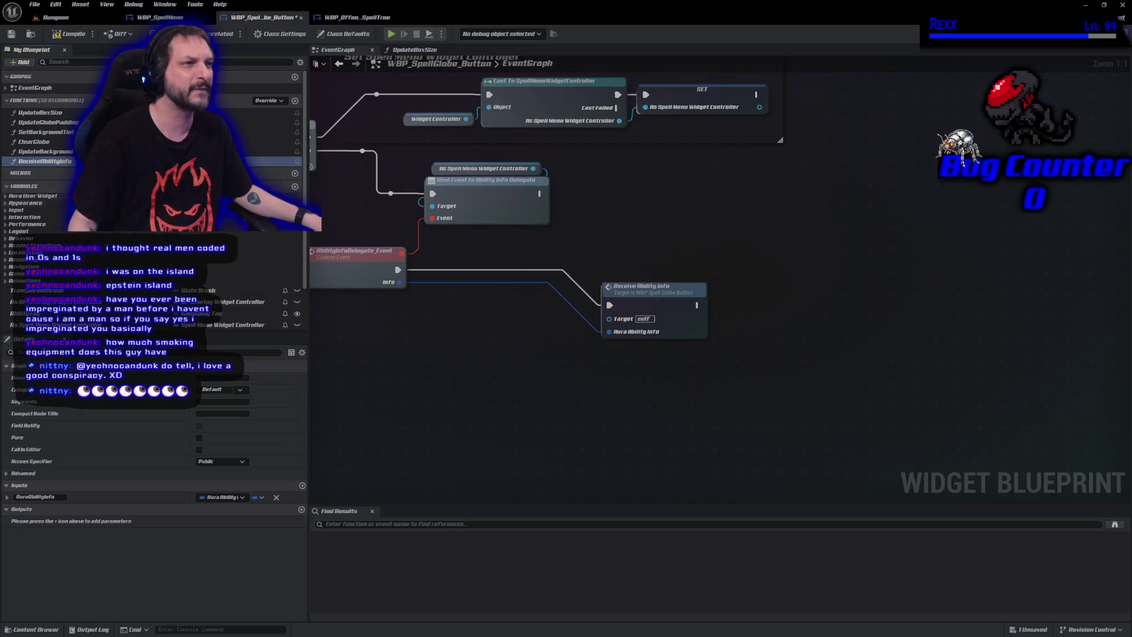
key(ctrl+s)
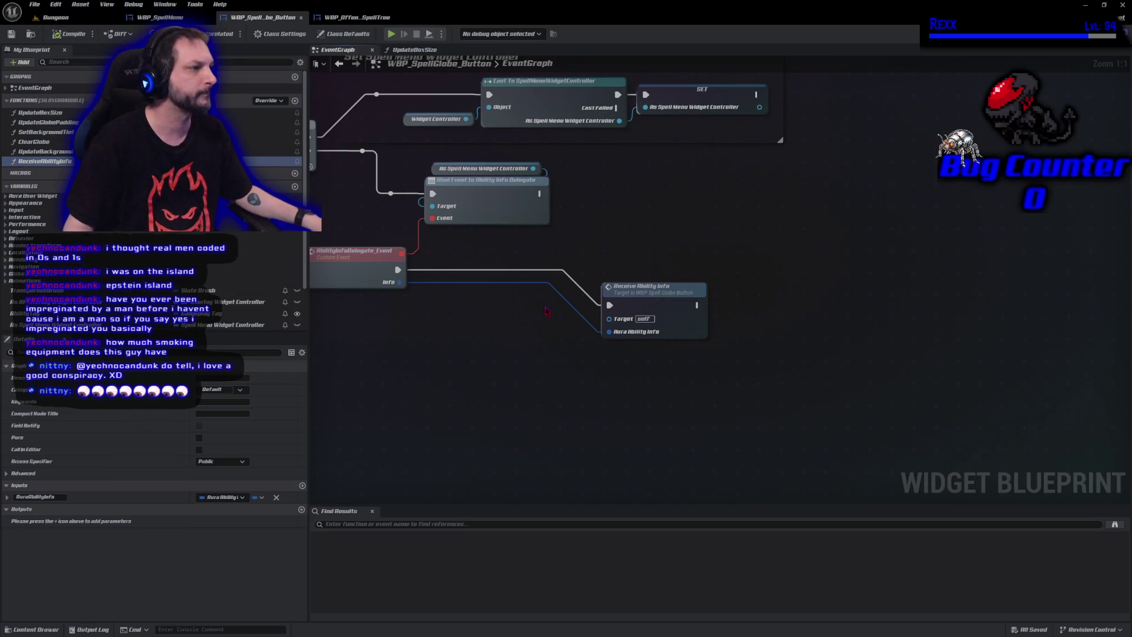
mouse_move(681, 305)
mouse_down()
mouse_move(573, 262)
mouse_move(541, 268)
mouse_up()
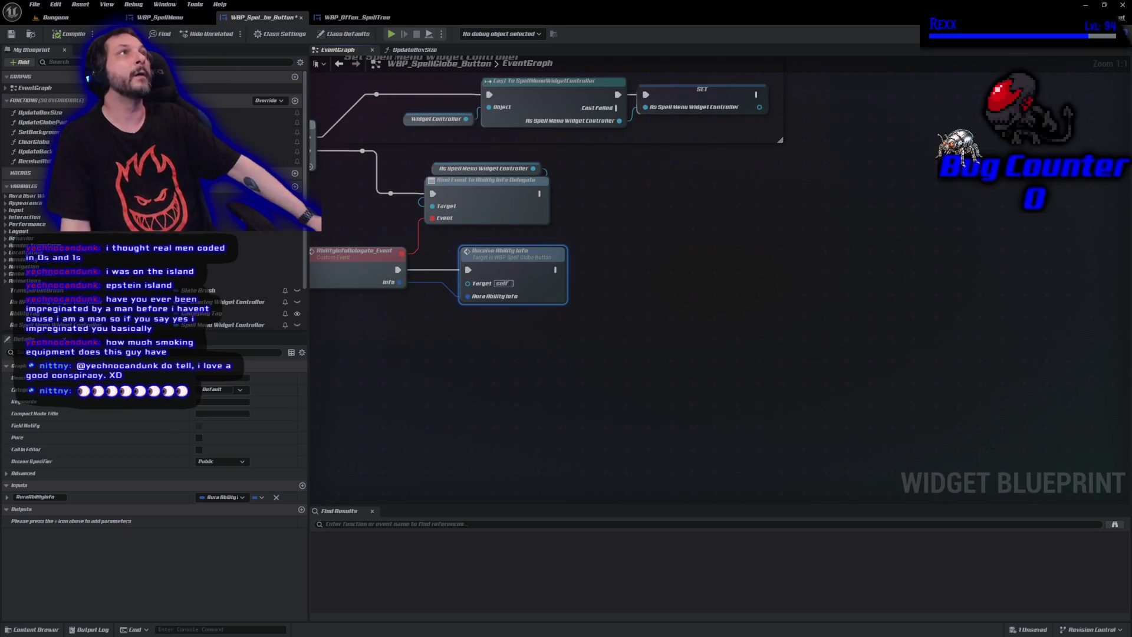
double_click(526, 261)
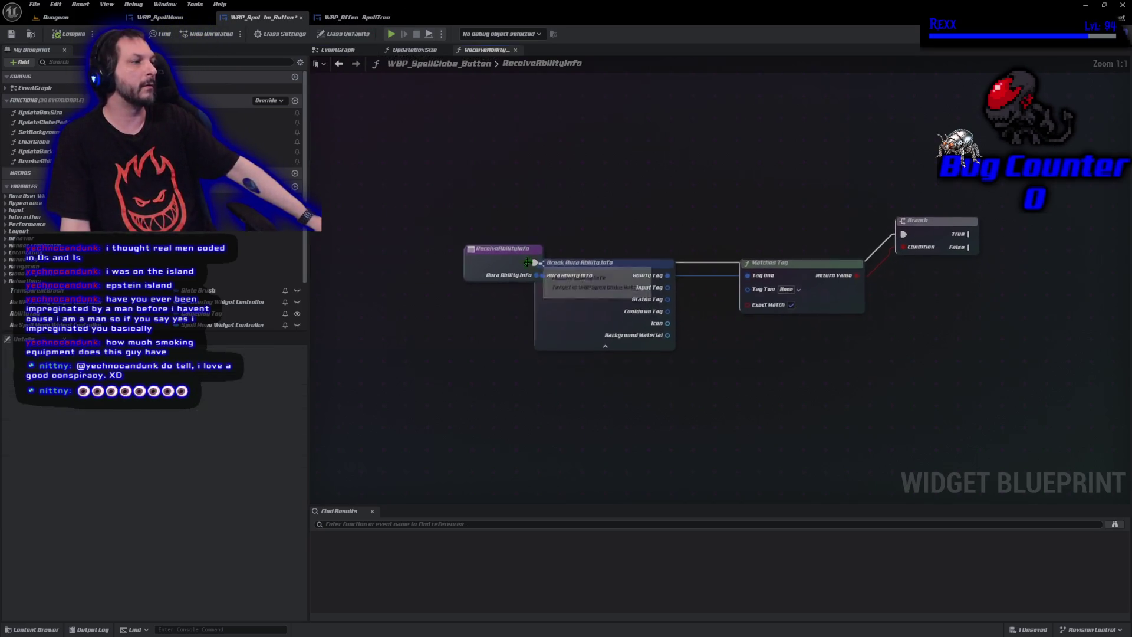
Store the break node's Status Tag in a local Status variable set right after the function entry.
drag(499, 263, 441, 231)
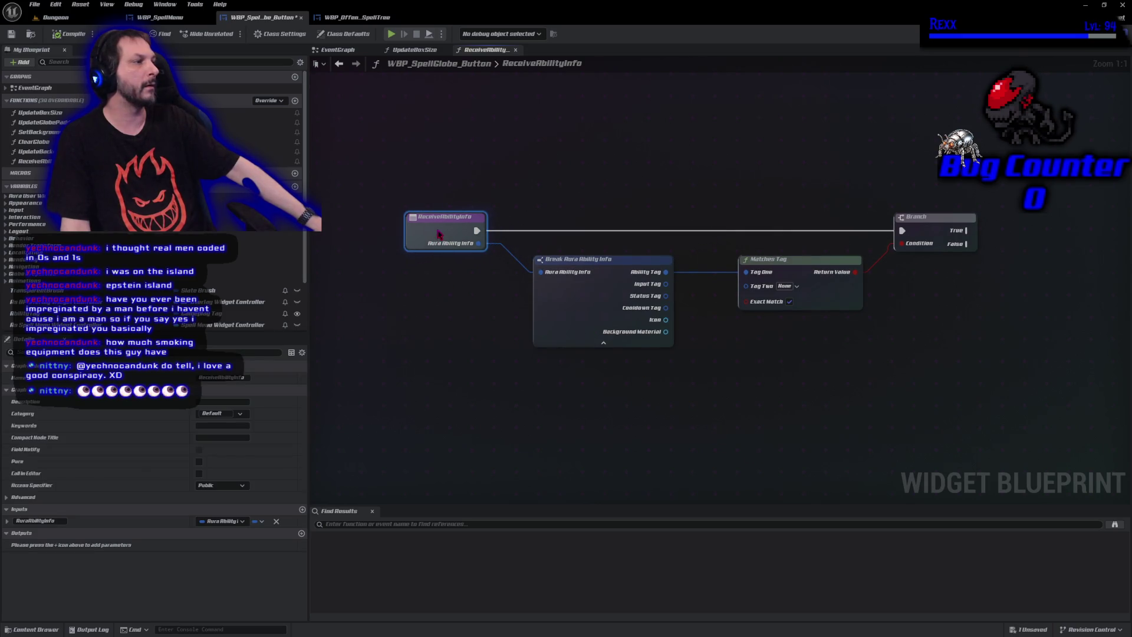
drag(628, 422, 522, 394)
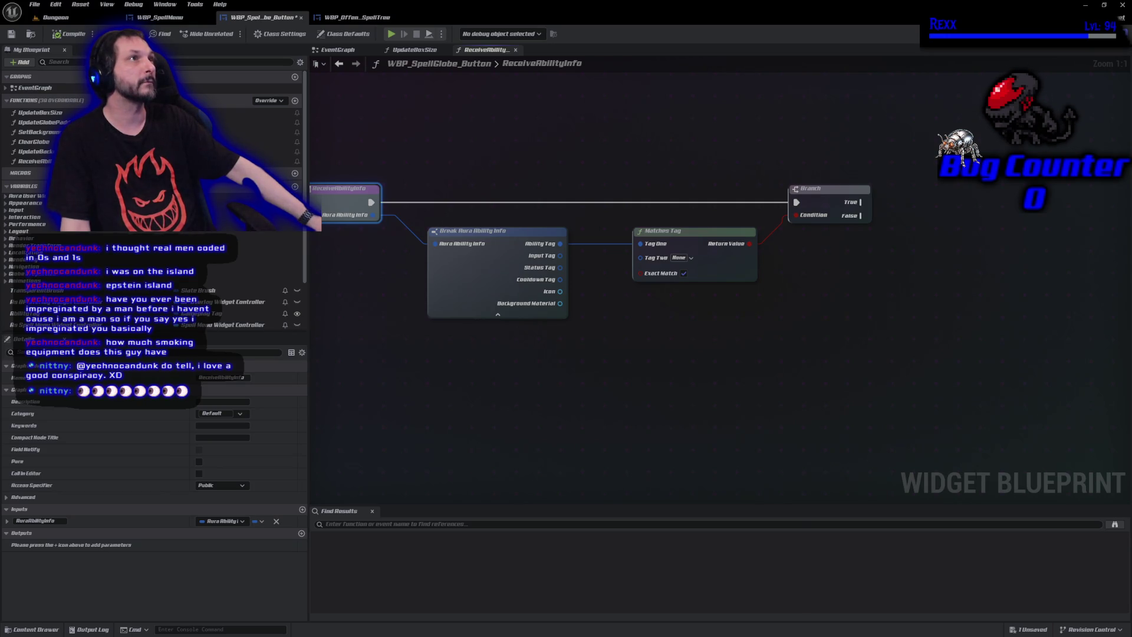
drag(695, 171, 837, 277)
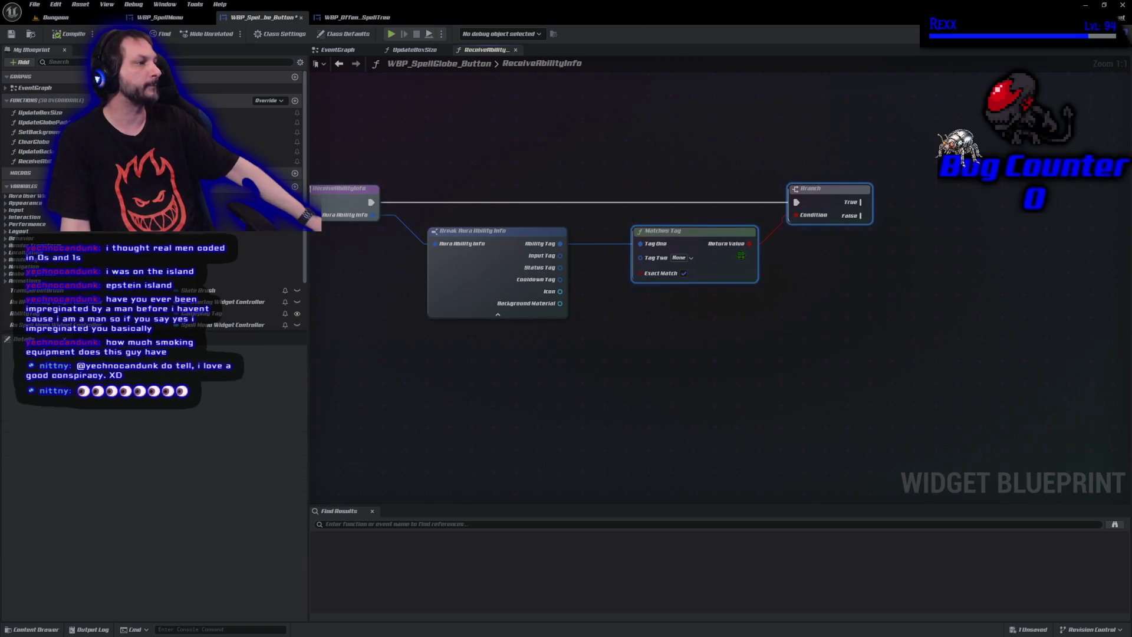
drag(730, 254, 962, 255)
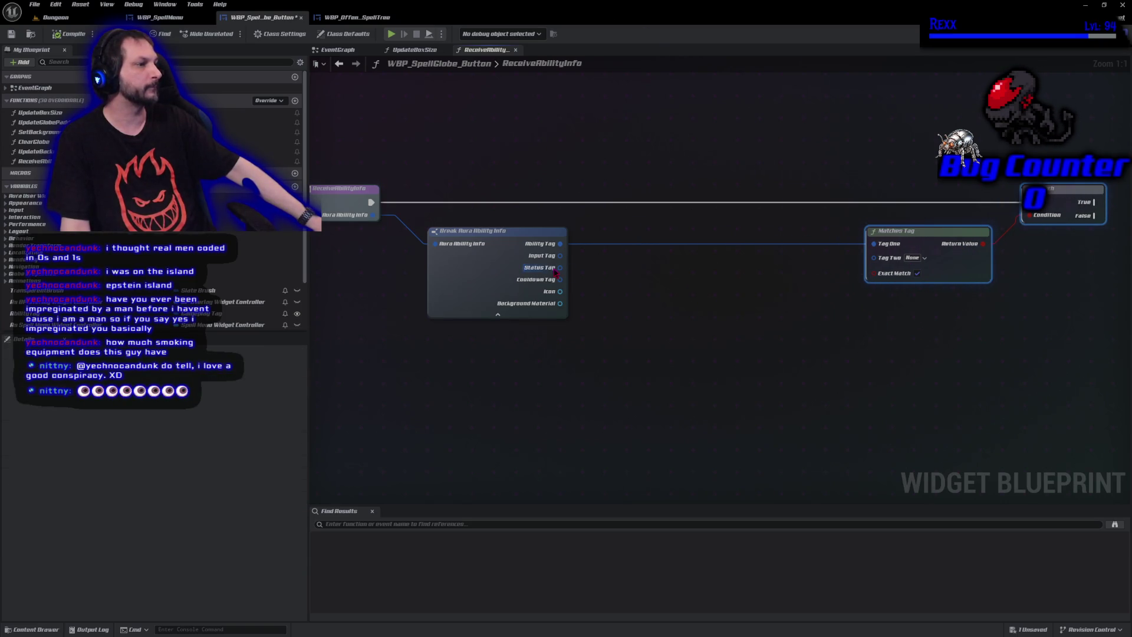
drag(559, 268, 613, 273)
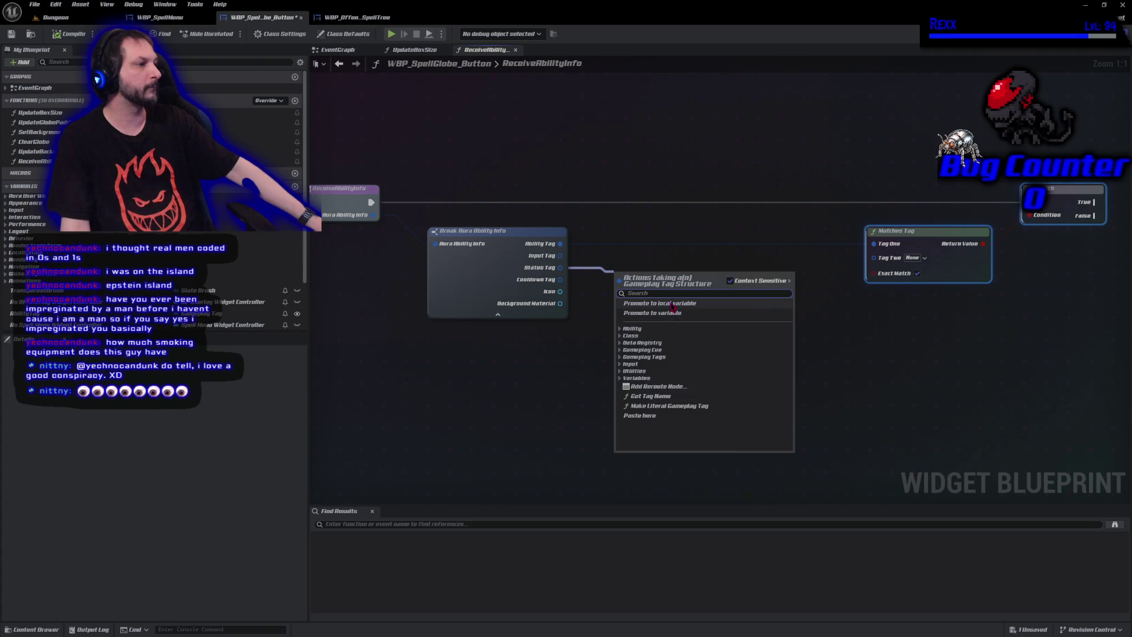
click(672, 304)
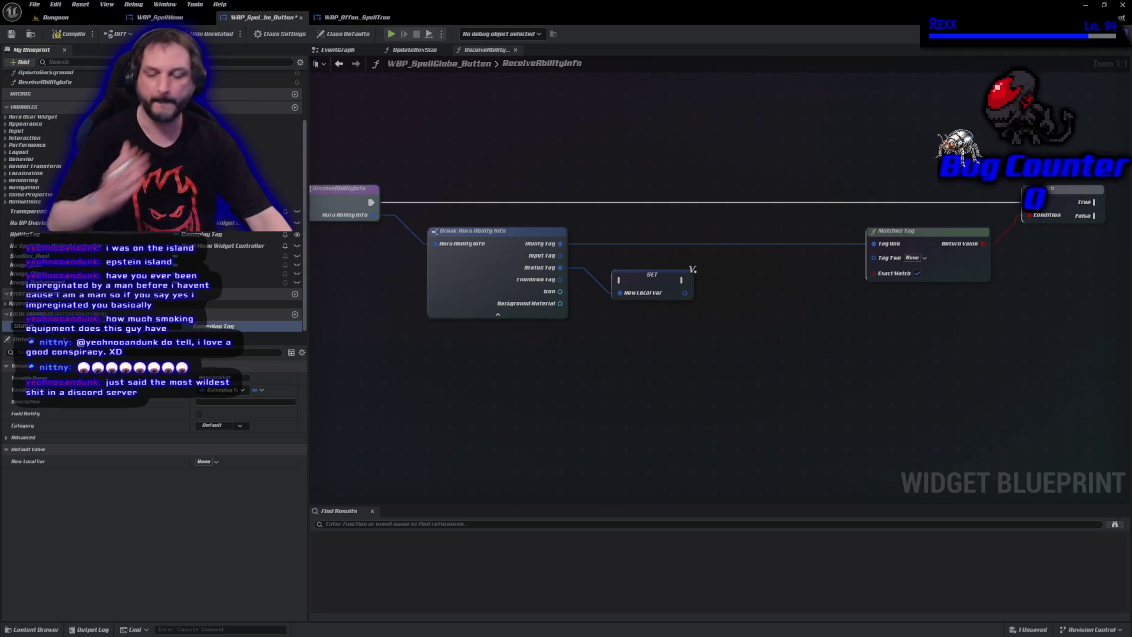
key(Return)
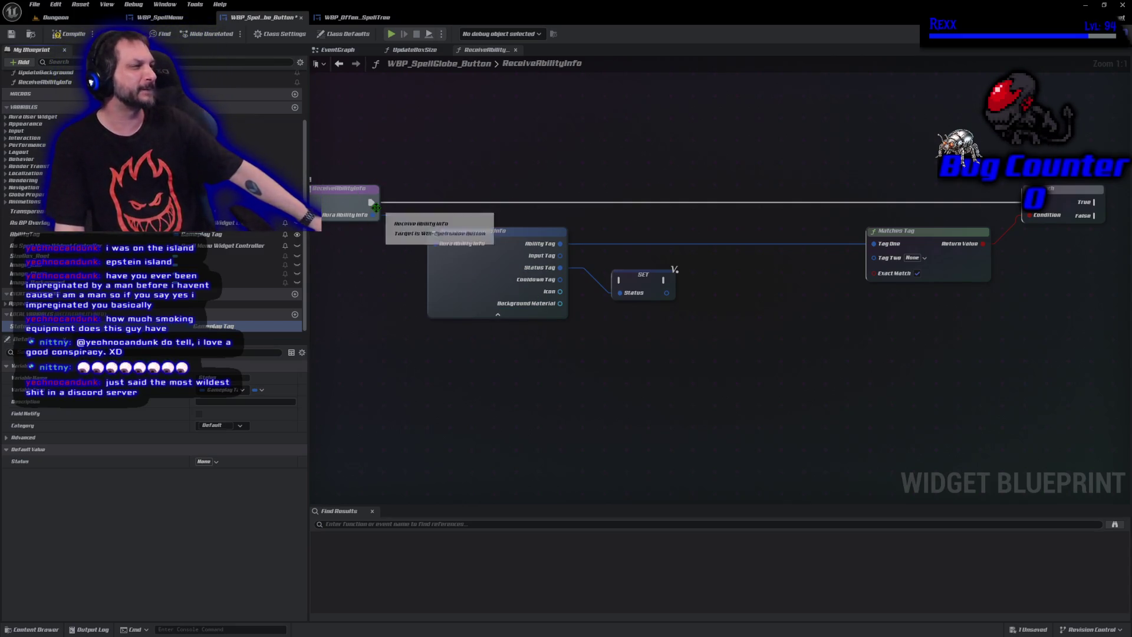
drag(375, 204, 619, 280)
mouse_move(651, 283)
mouse_down()
mouse_move(623, 203)
mouse_move(704, 217)
mouse_move(1038, 213)
mouse_up()
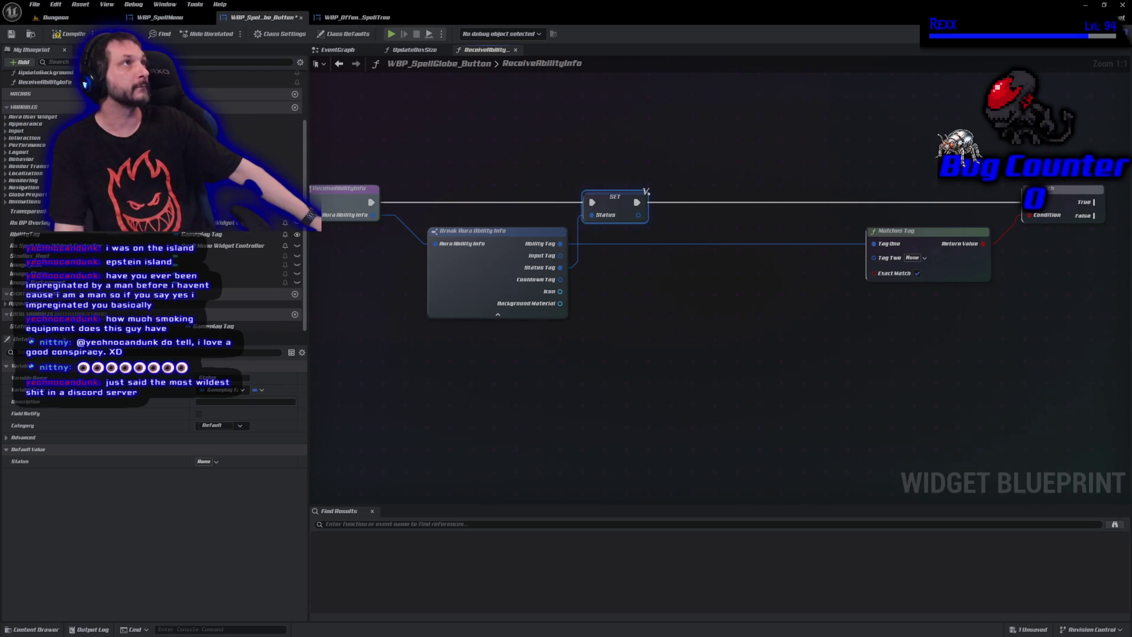
Duplicate the Branch and run the copy from the first Branch's True output.
drag(1057, 203, 759, 256)
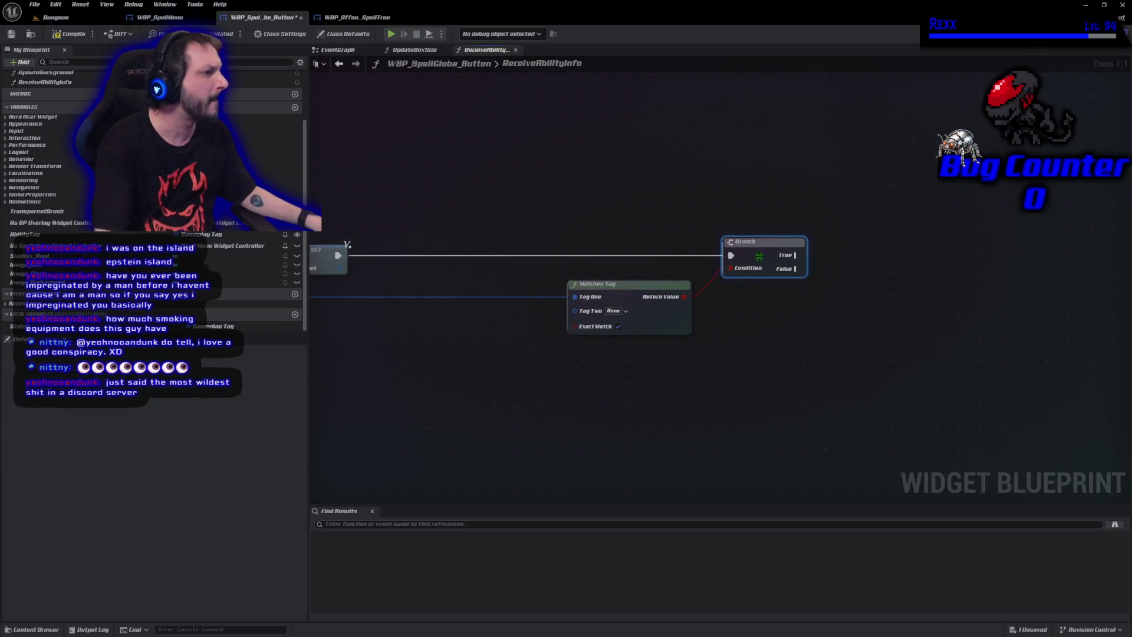
key(ctrl+c)
key(ctrl+v)
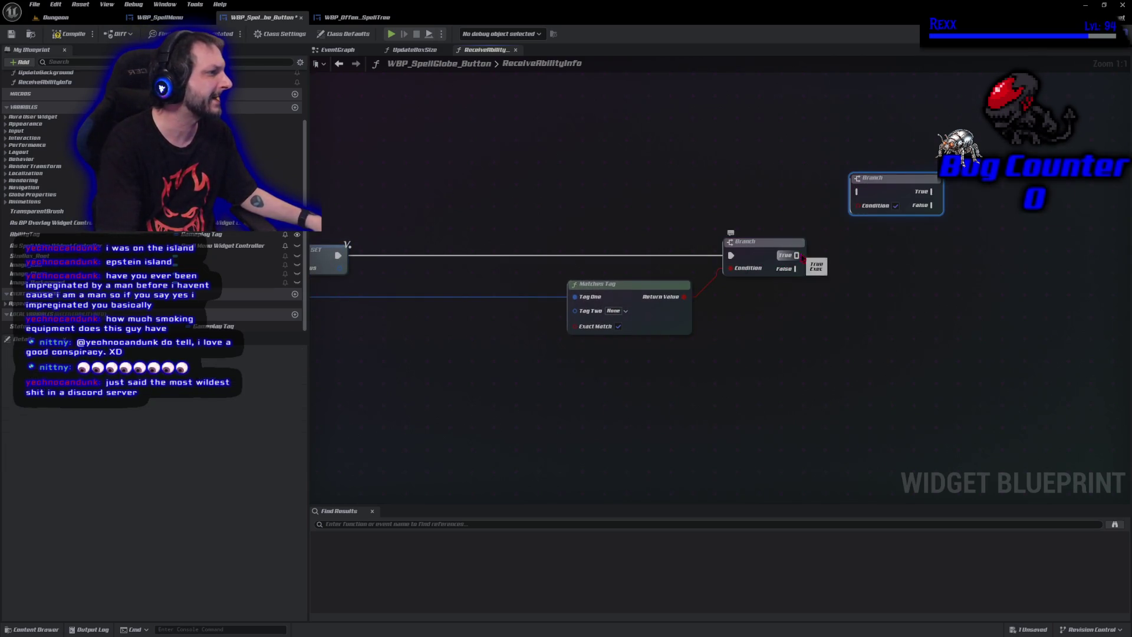
mouse_move(797, 255)
mouse_down()
mouse_move(856, 191)
mouse_move(889, 183)
mouse_move(879, 183)
mouse_up()
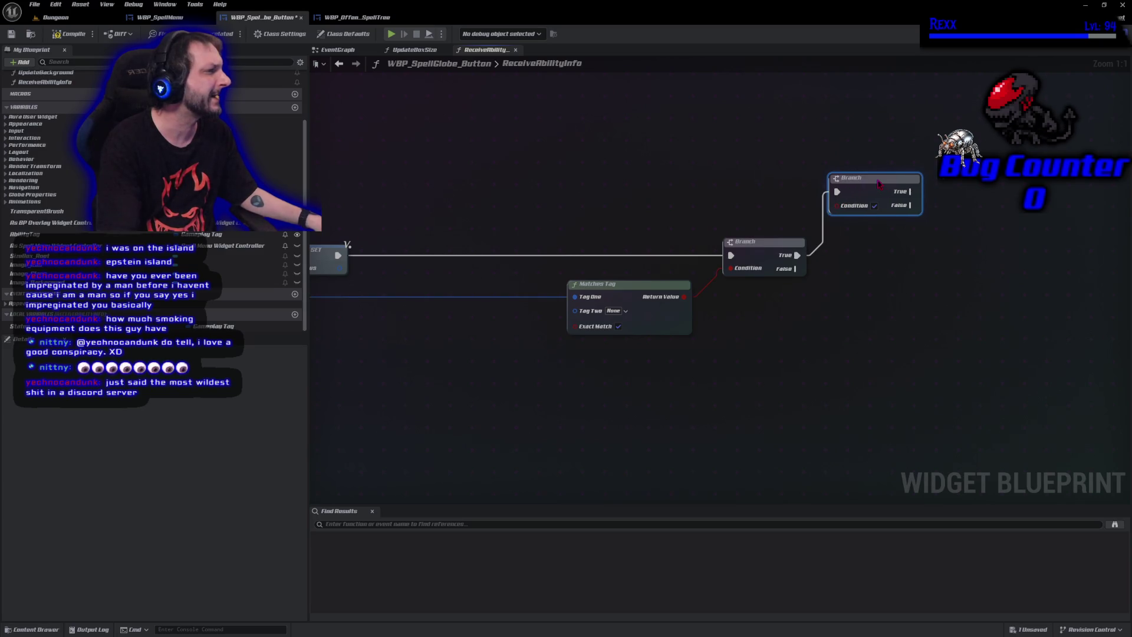
drag(773, 321, 903, 328)
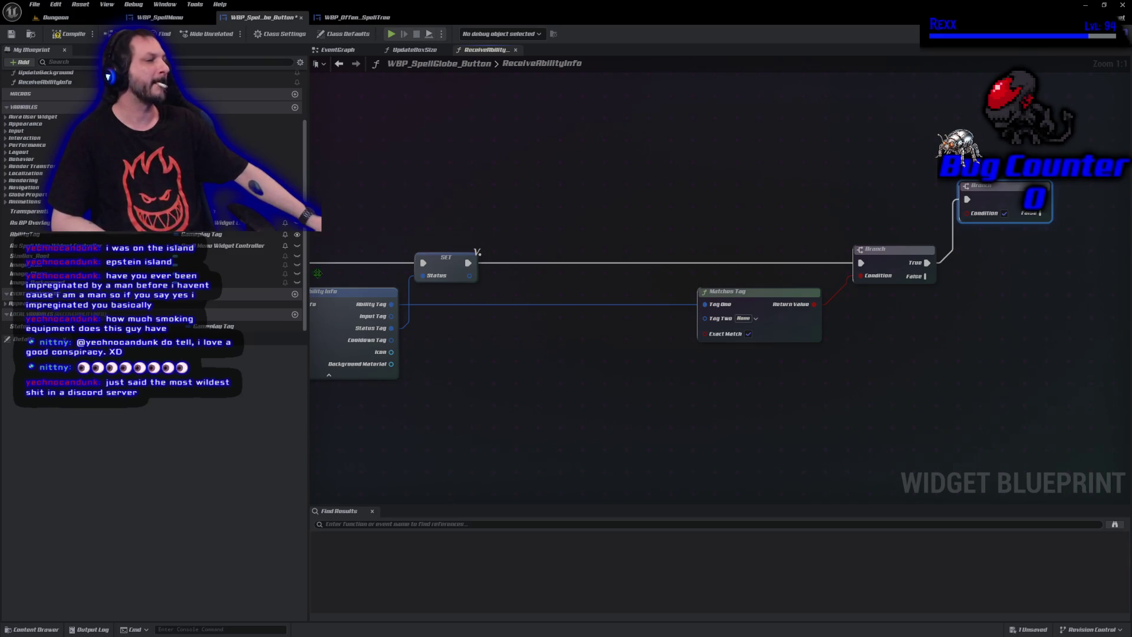
Add a Status getter feeding Tag One of a duplicated Matches Tag node.
drag(212, 326, 784, 186)
click(813, 197)
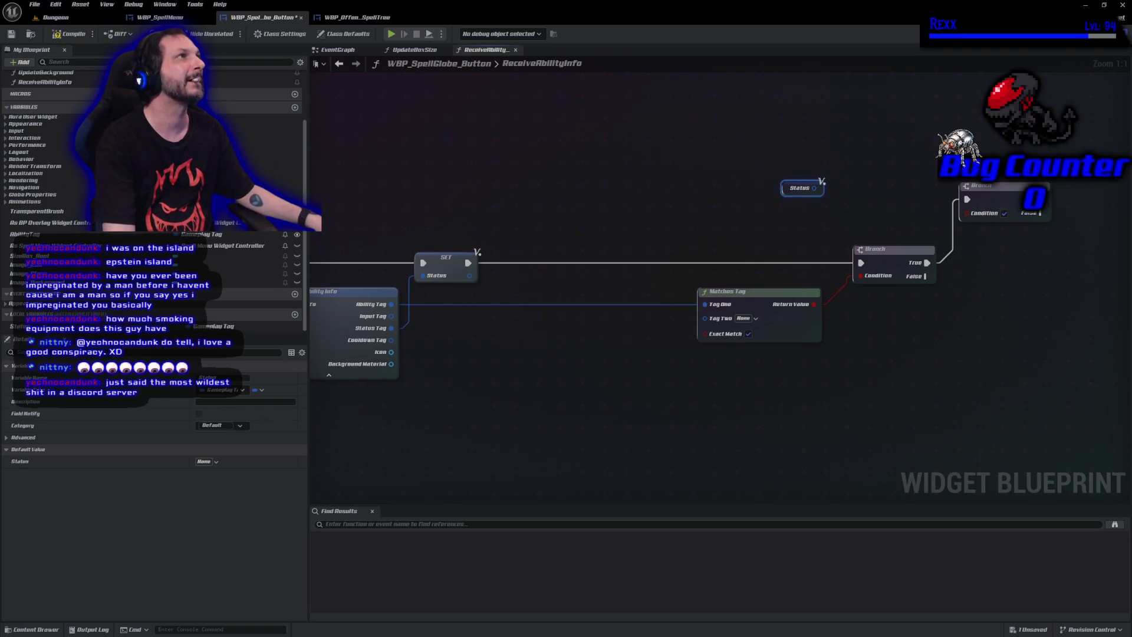
click(761, 292)
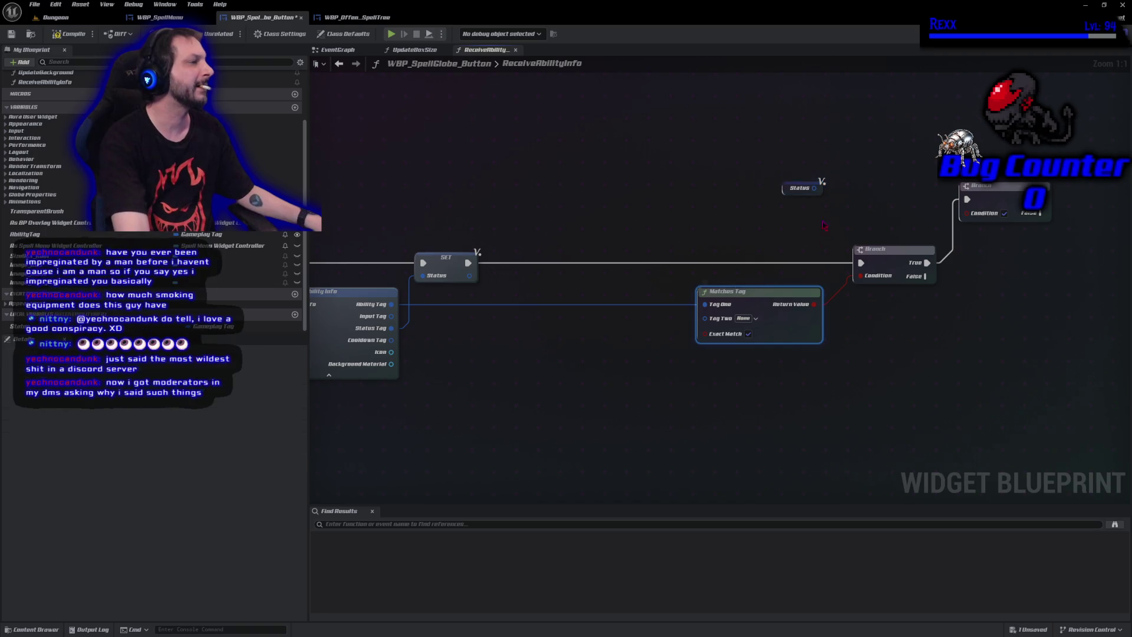
key(ctrl+c)
key(ctrl+v)
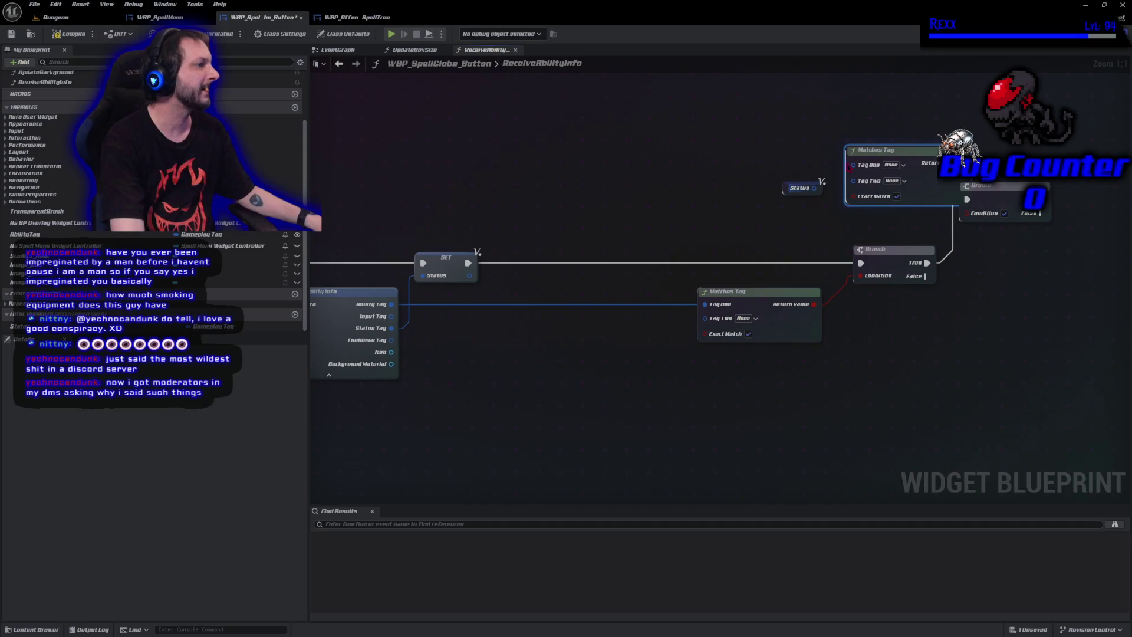
drag(814, 188, 854, 165)
drag(787, 187, 865, 138)
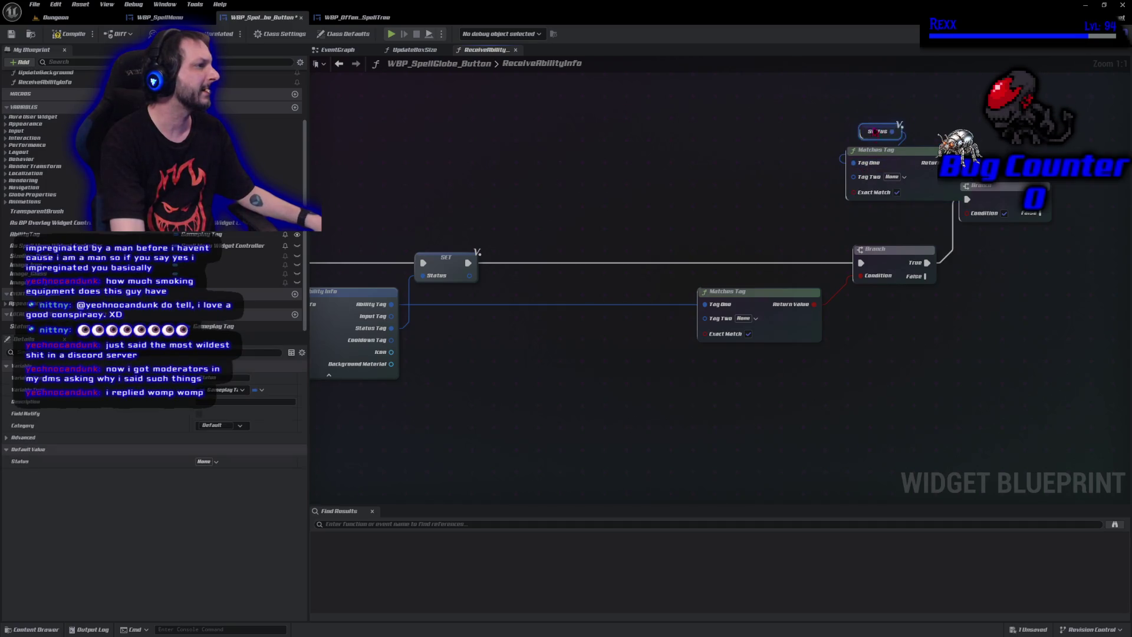
ctrl+click(911, 174)
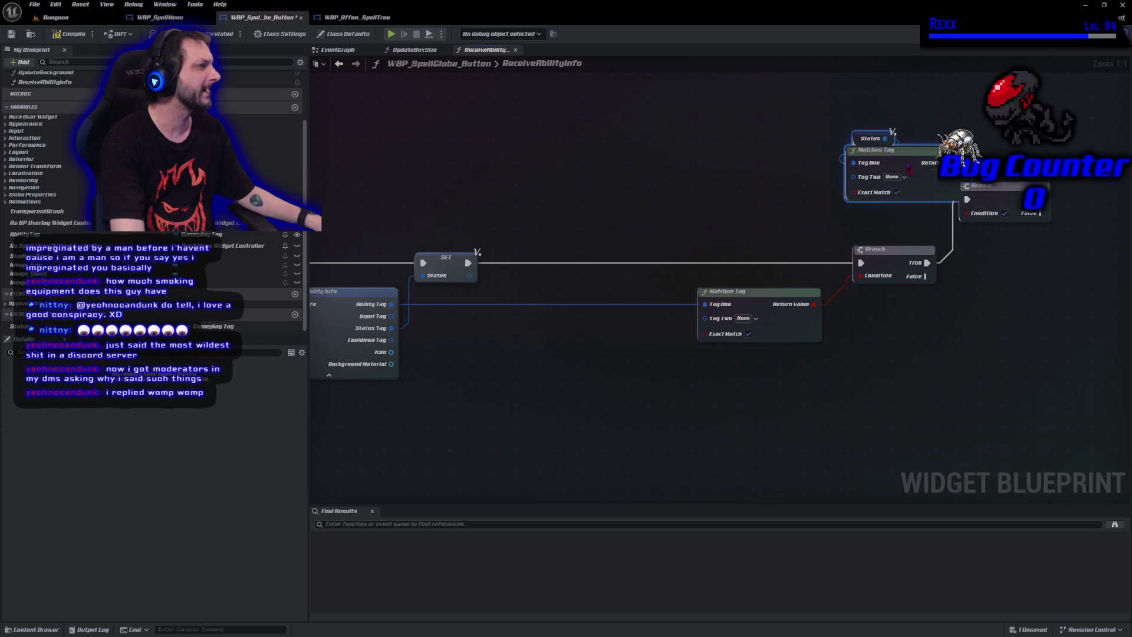
mouse_move(911, 174)
mouse_down()
mouse_move(840, 188)
mouse_move(937, 198)
mouse_move(967, 213)
mouse_up()
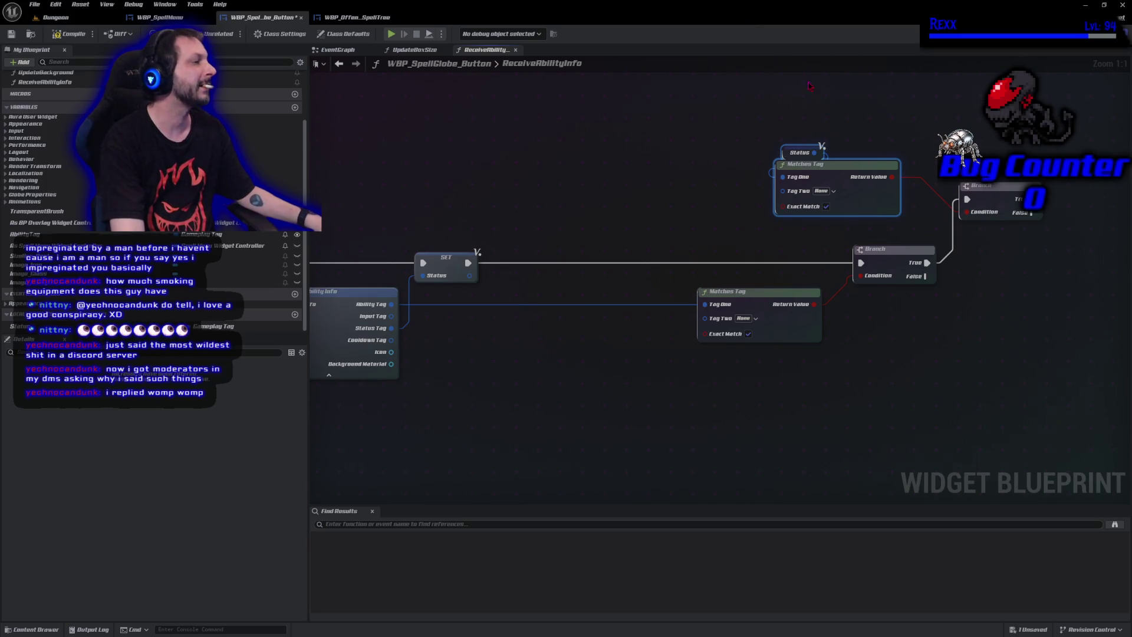
Set the new Matches Tag's Tag Two to Abilities.Status.Locked and compile.
click(823, 191)
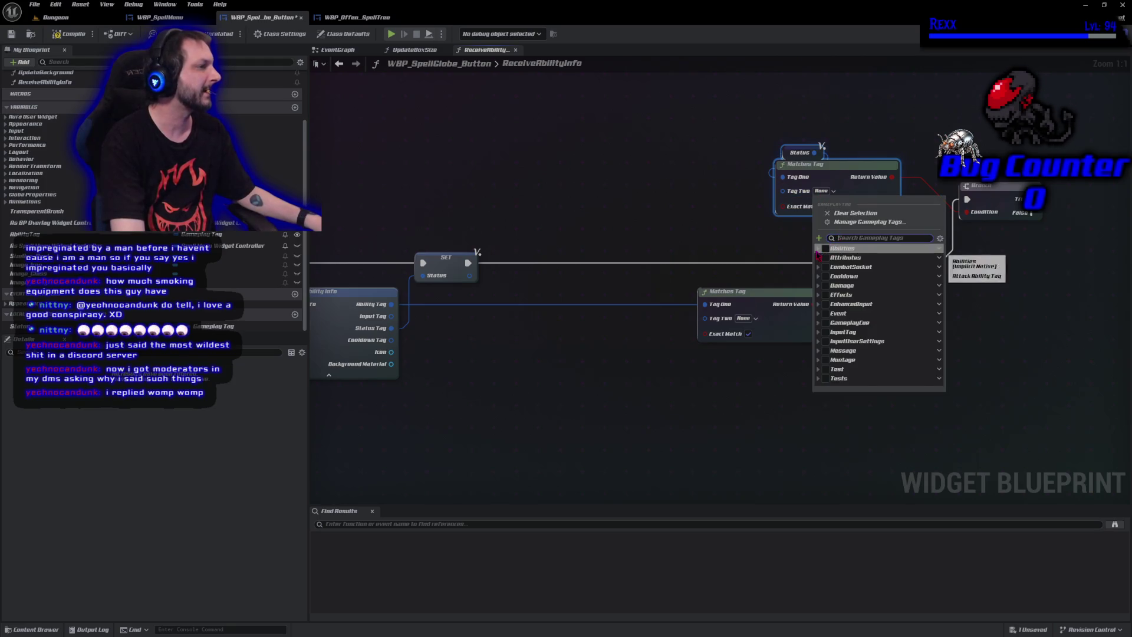
click(818, 248)
click(824, 285)
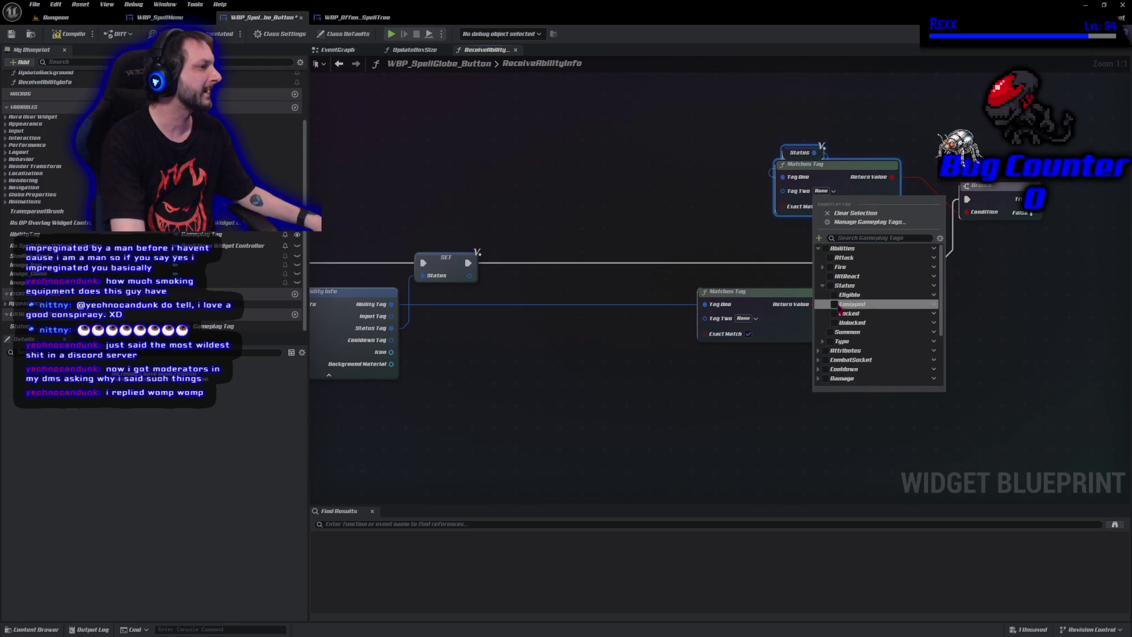
click(835, 313)
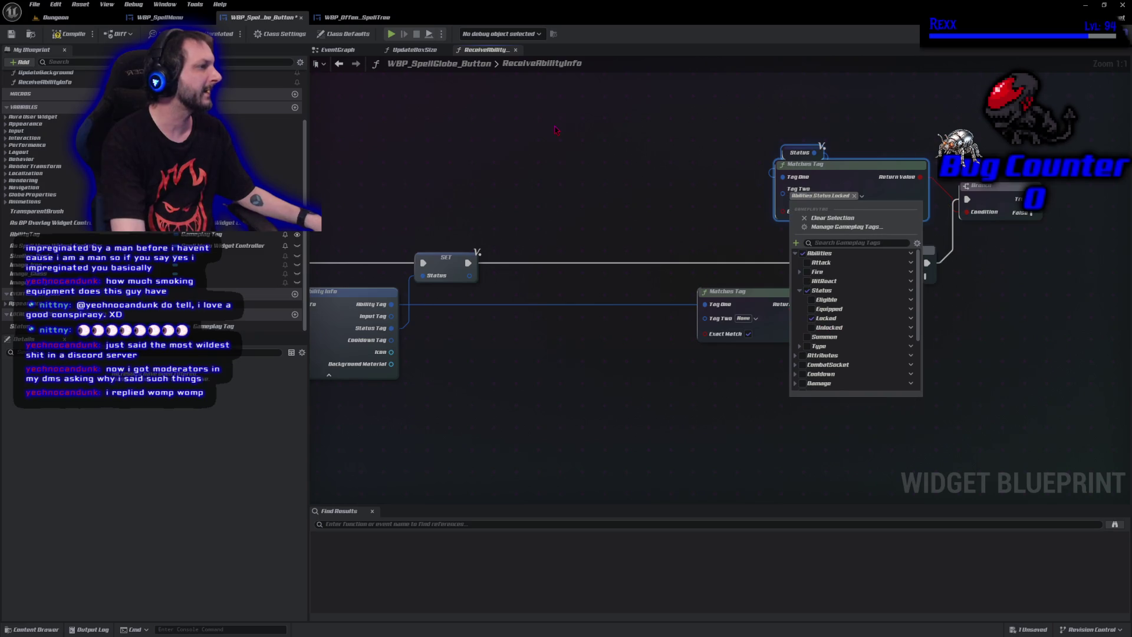
click(767, 248)
click(68, 35)
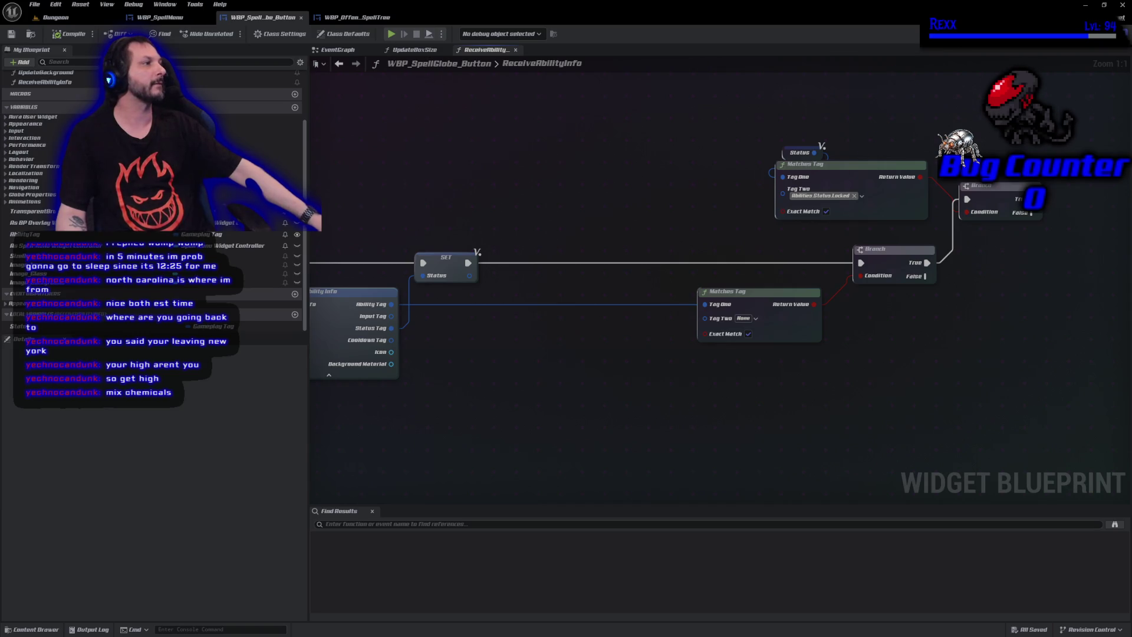
click(1070, 34)
click(597, 367)
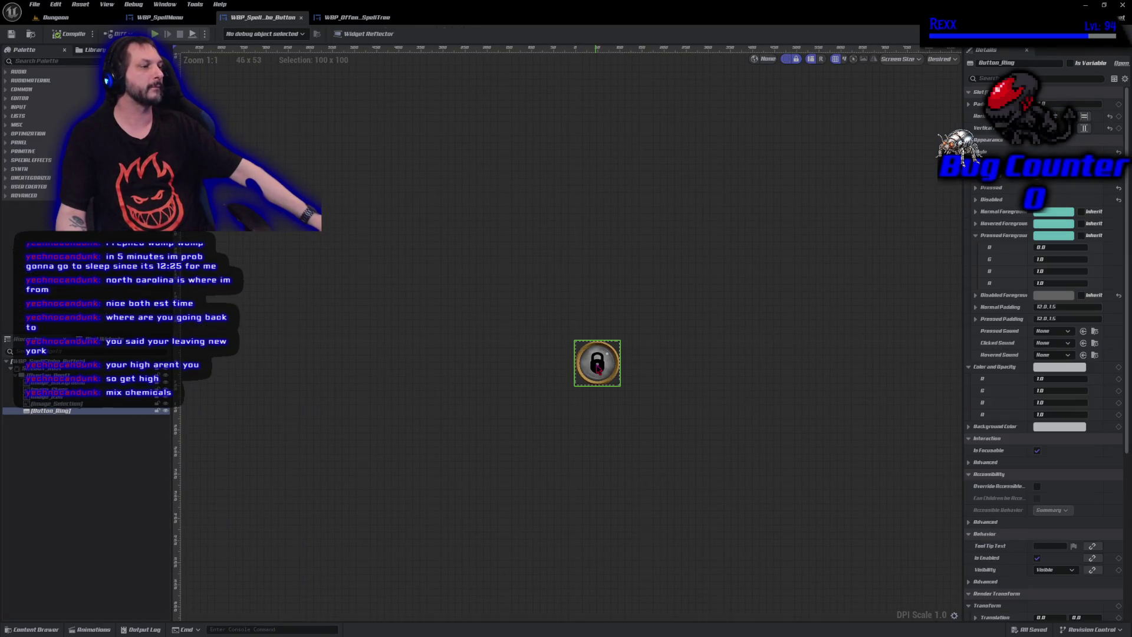
click(89, 397)
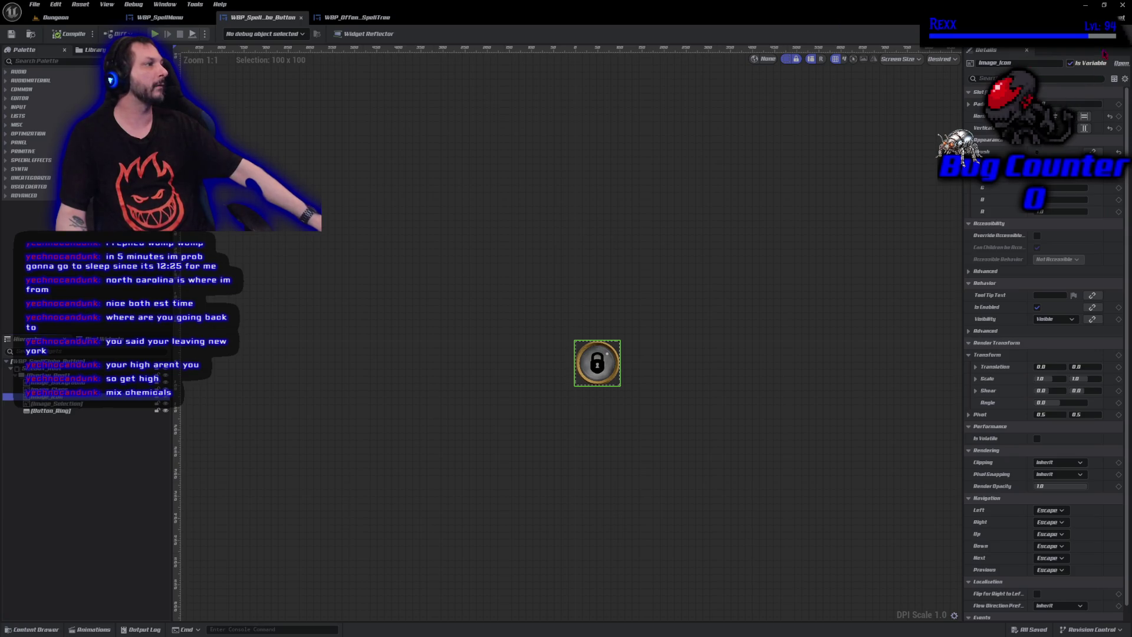
click(1111, 34)
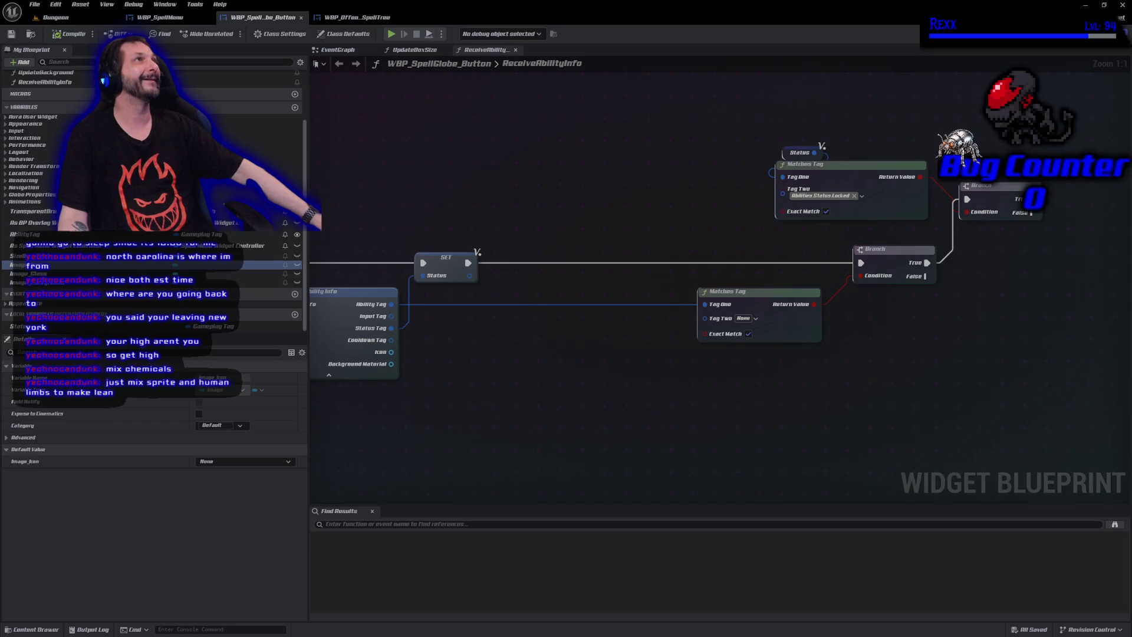
Add Image Icon and Image Background getters to the ReceiveAbilityInfo graph.
mouse_move(711, 231)
mouse_down()
mouse_move(483, 240)
mouse_move(442, 262)
mouse_up()
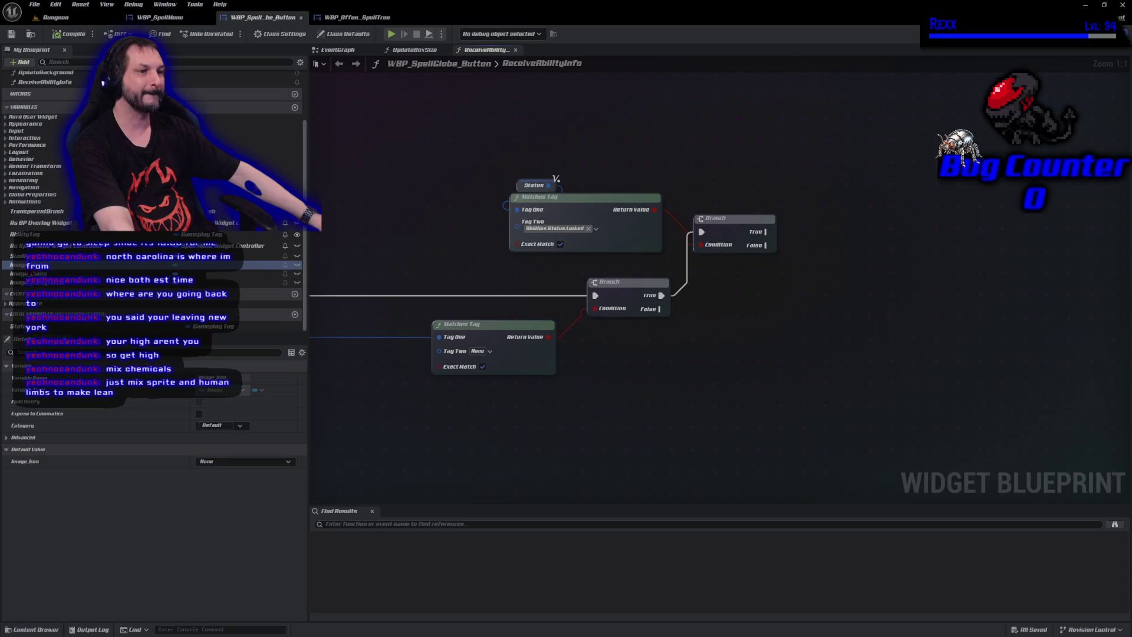
mouse_move(41, 264)
mouse_down()
mouse_move(587, 165)
mouse_move(760, 167)
mouse_move(802, 181)
mouse_up()
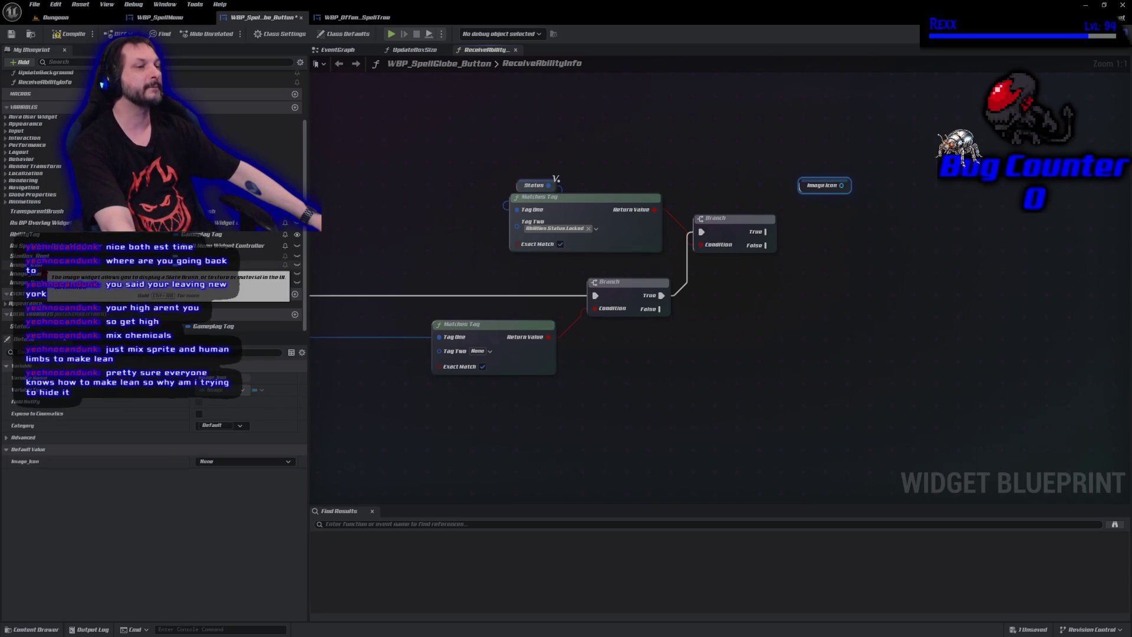
mouse_move(23, 282)
mouse_down()
mouse_move(724, 187)
mouse_move(858, 131)
mouse_up()
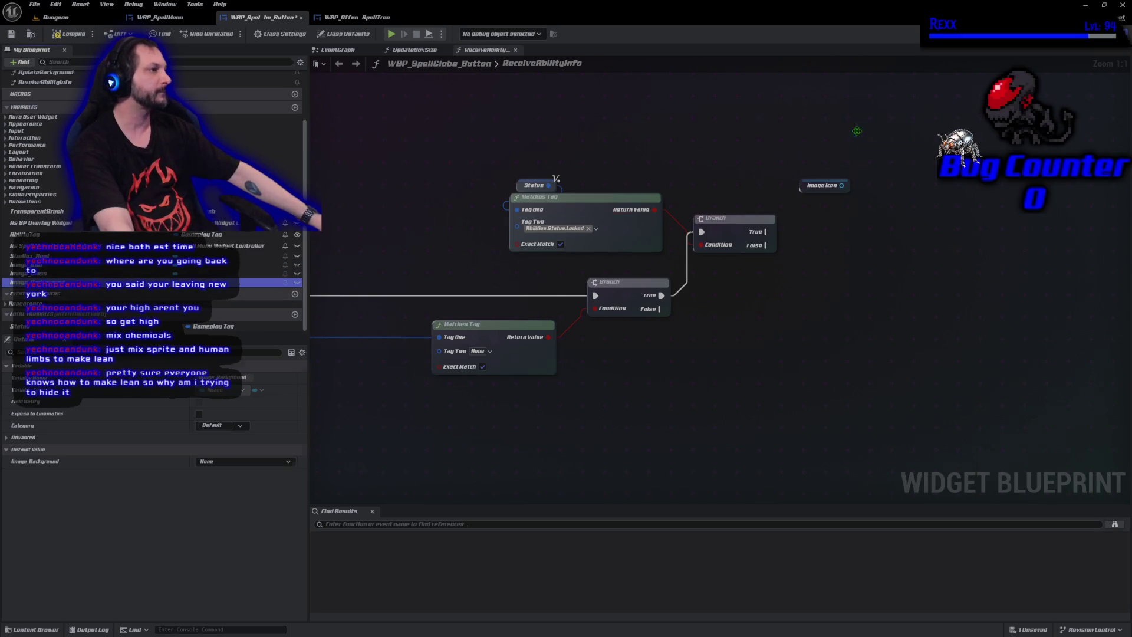
drag(832, 236, 625, 289)
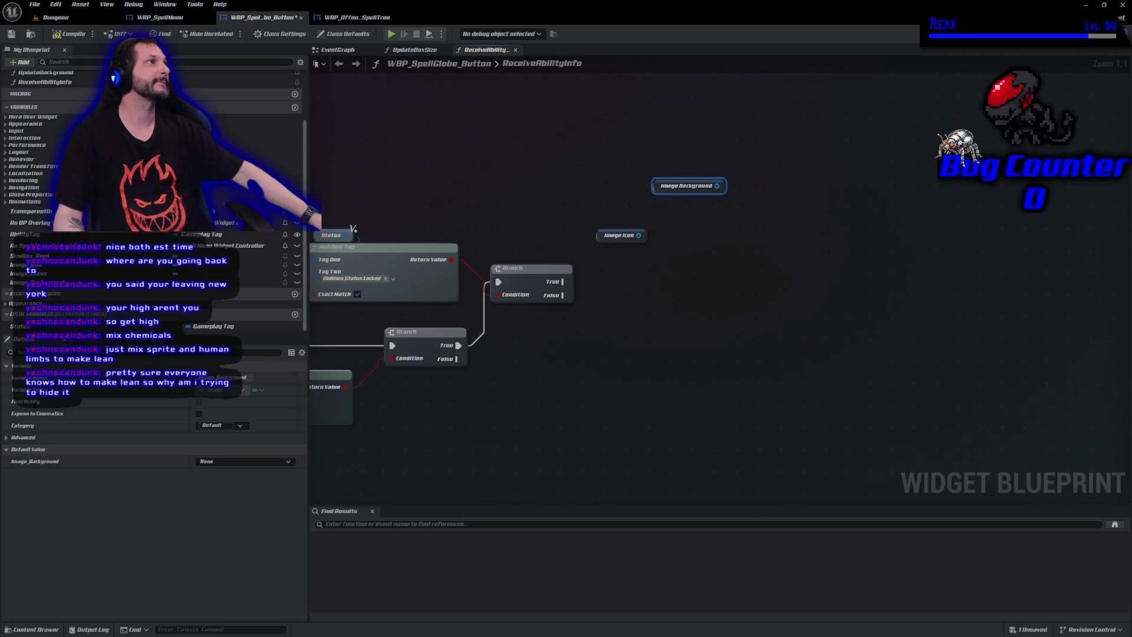
On the Branch True path, set Image Icon's brush from the Locked_sm texture and save.
drag(638, 236, 675, 242)
text(set br)
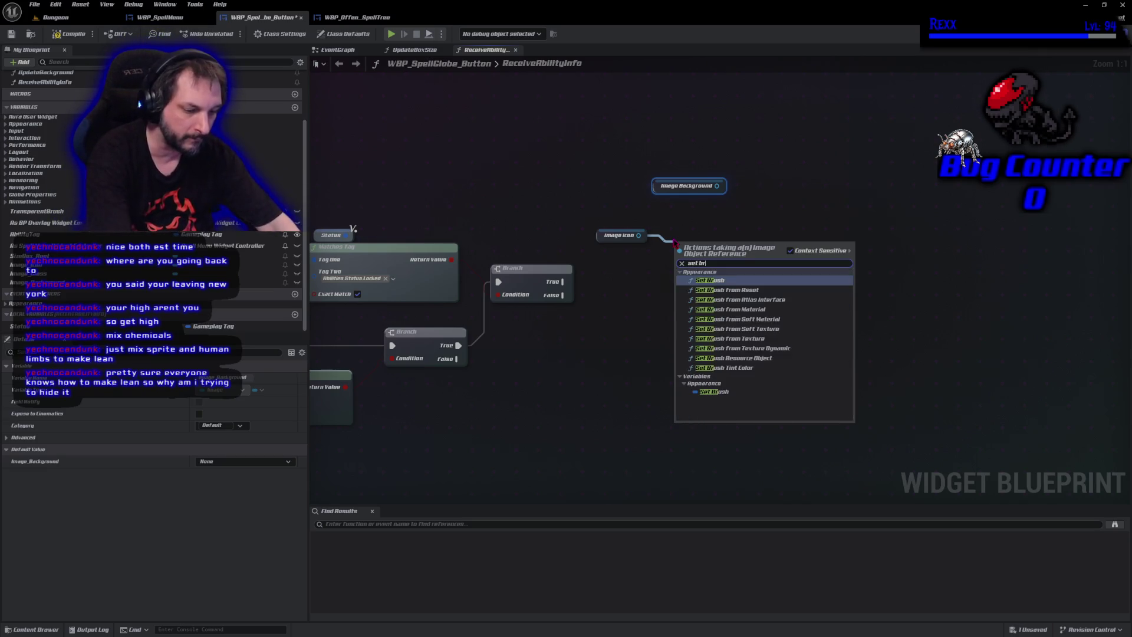
text(ush from)
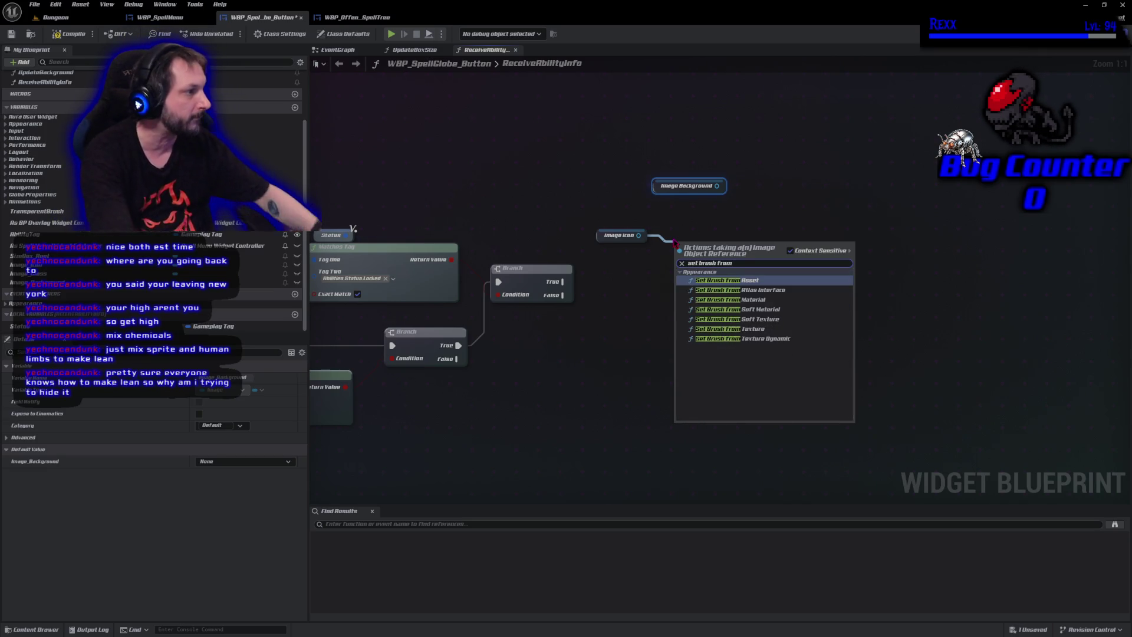
click(778, 328)
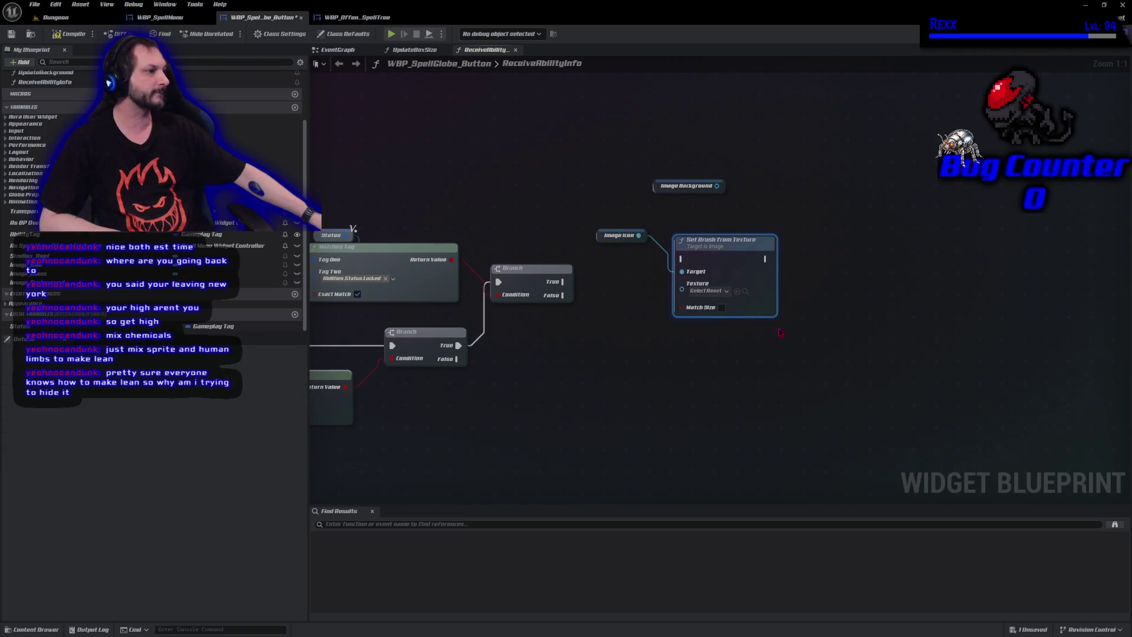
mouse_move(565, 281)
mouse_down()
mouse_move(654, 274)
mouse_move(680, 258)
mouse_move(716, 277)
mouse_up()
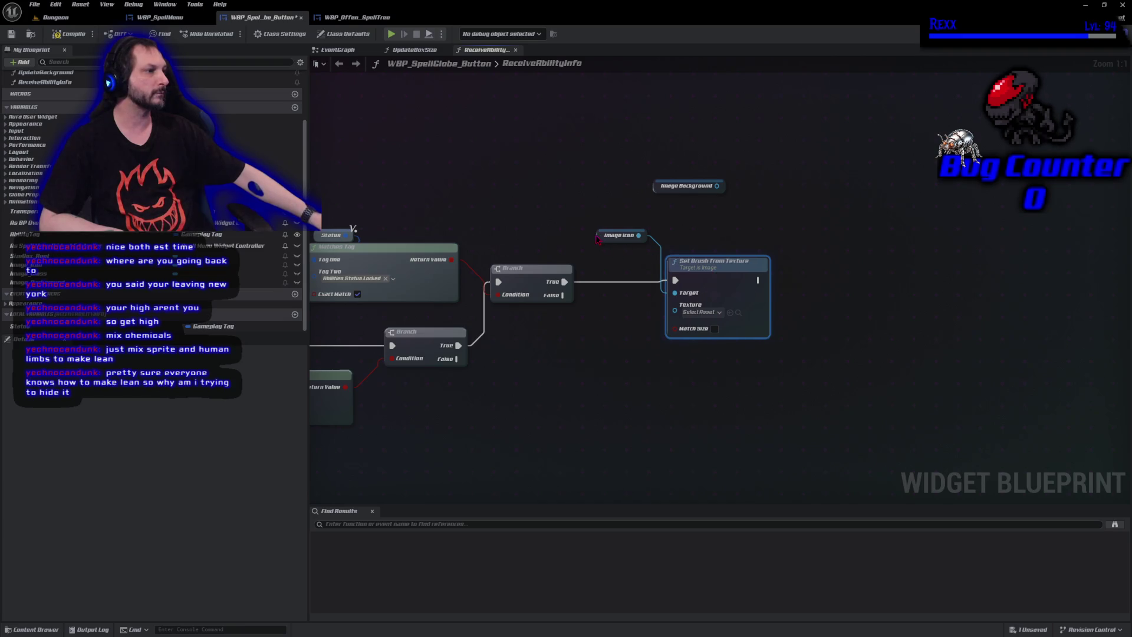
drag(597, 239, 676, 250)
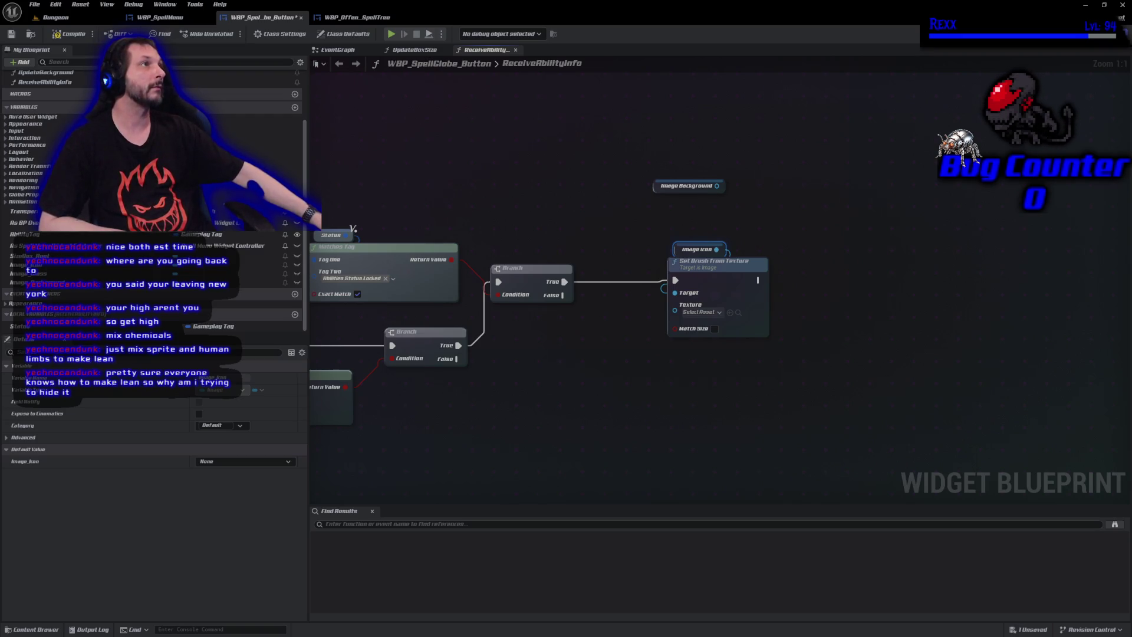
click(710, 313)
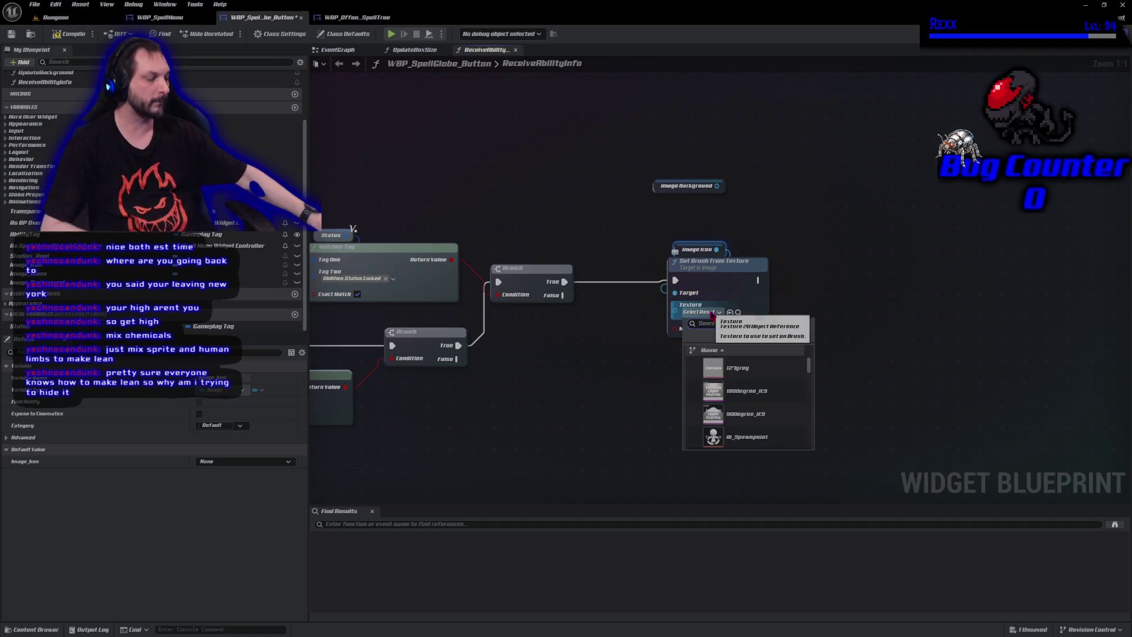
text(locked)
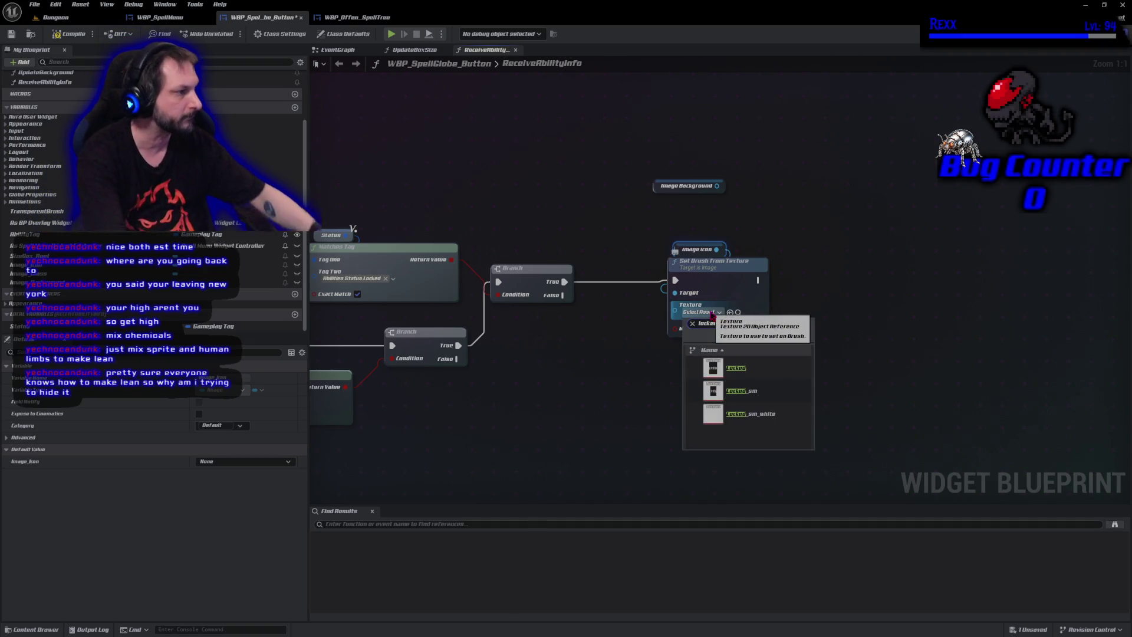
click(770, 393)
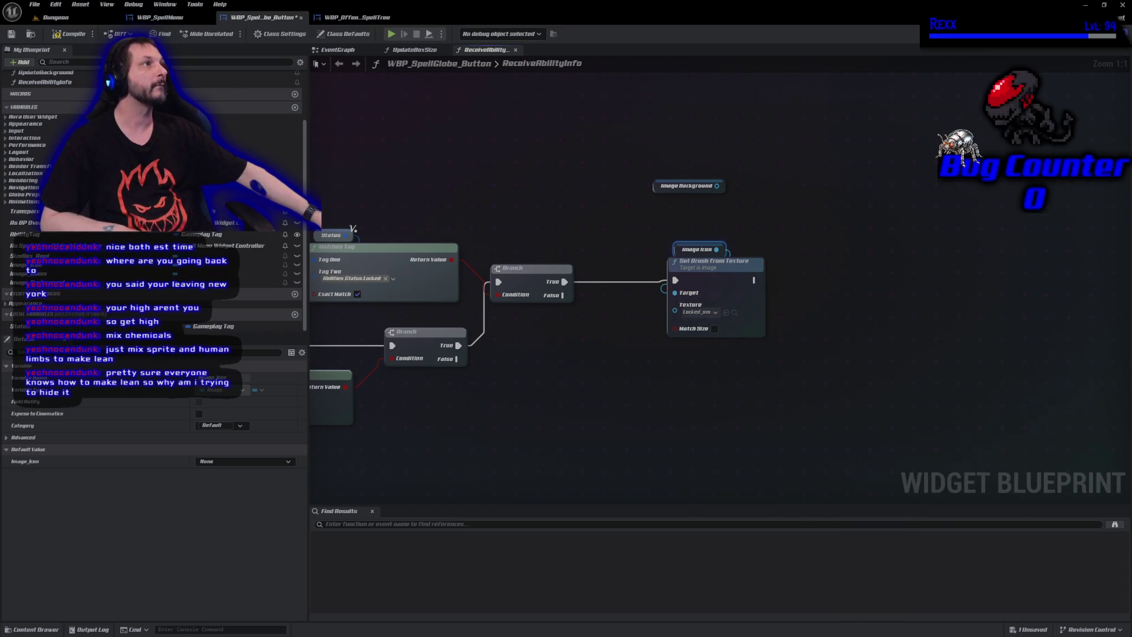
key(ctrl+s)
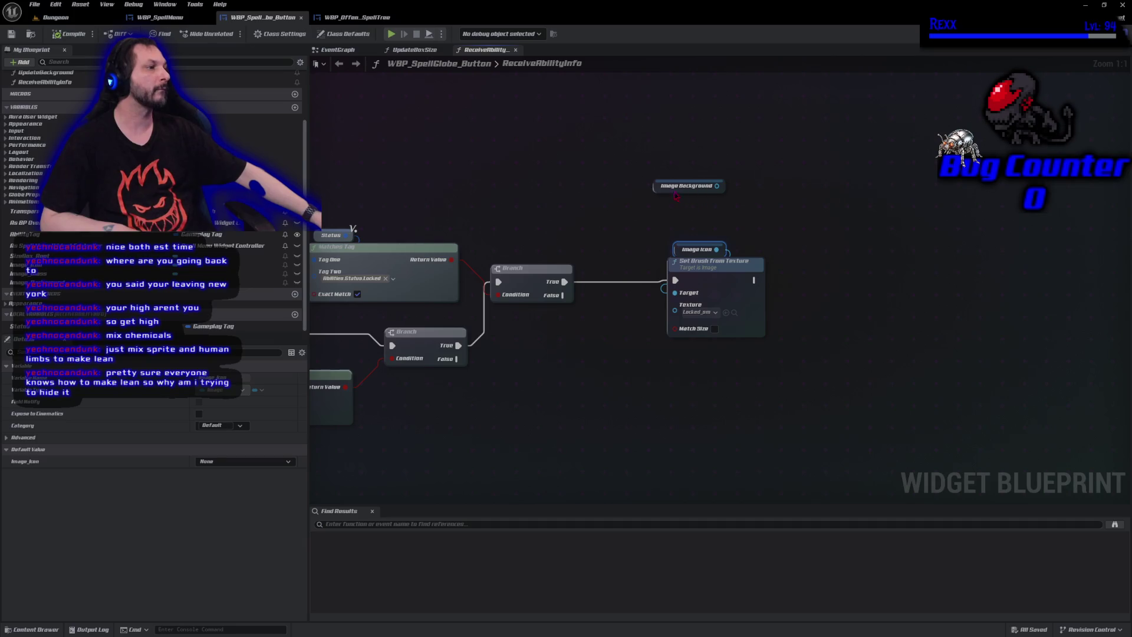
drag(658, 186, 878, 259)
Add a Set Brush from Material node for Image Background, chained after Set Brush from Texture.
text(s)
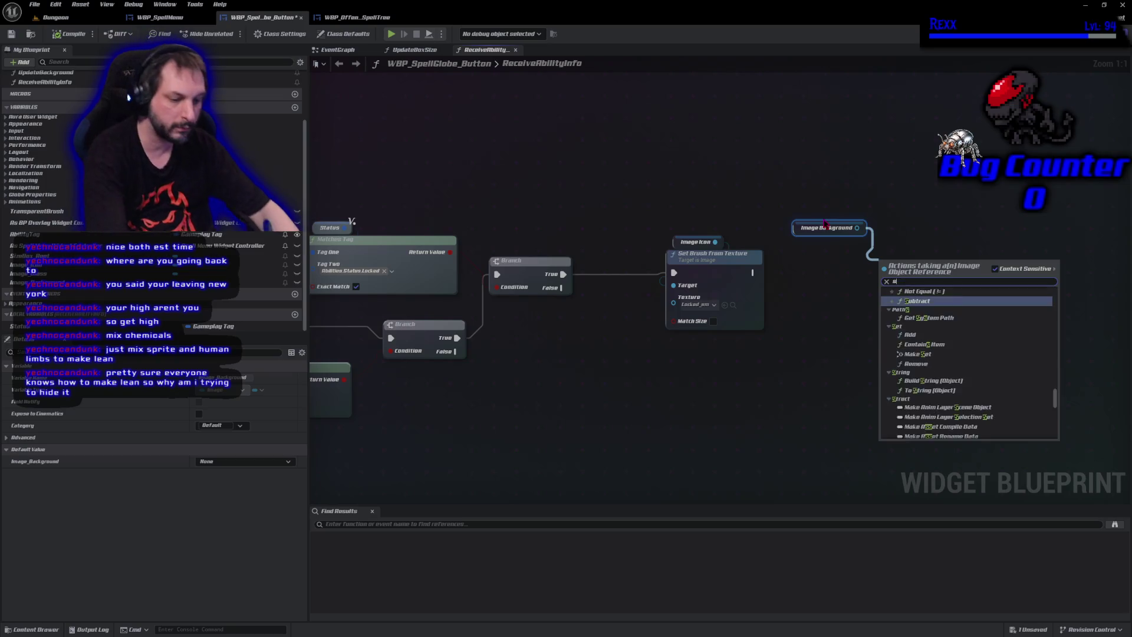
text(et brush fr)
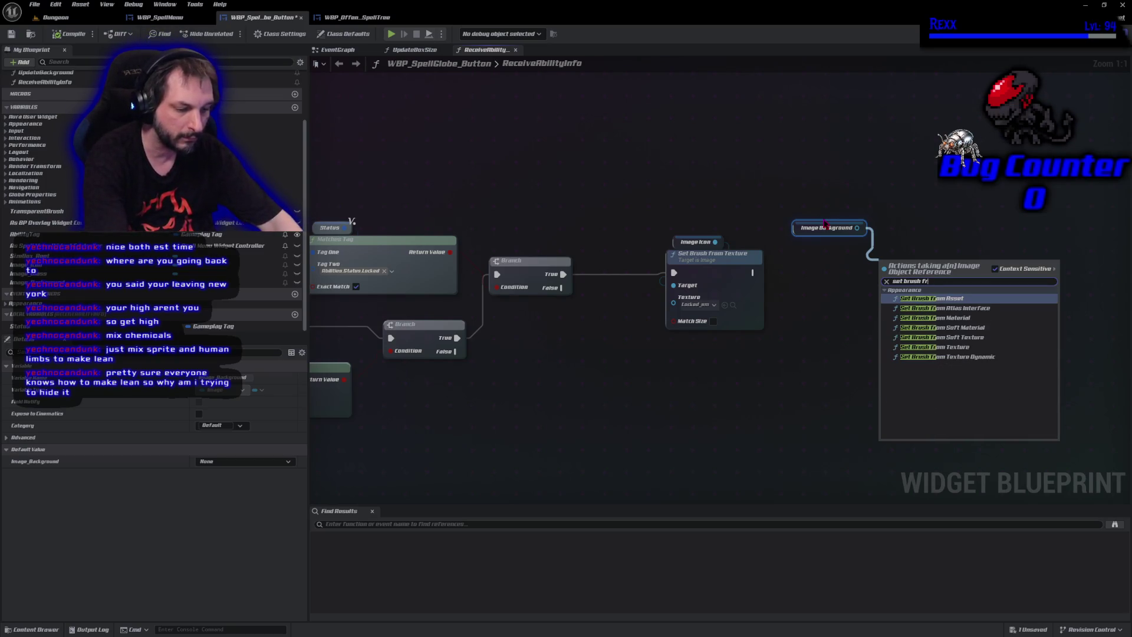
text(om material)
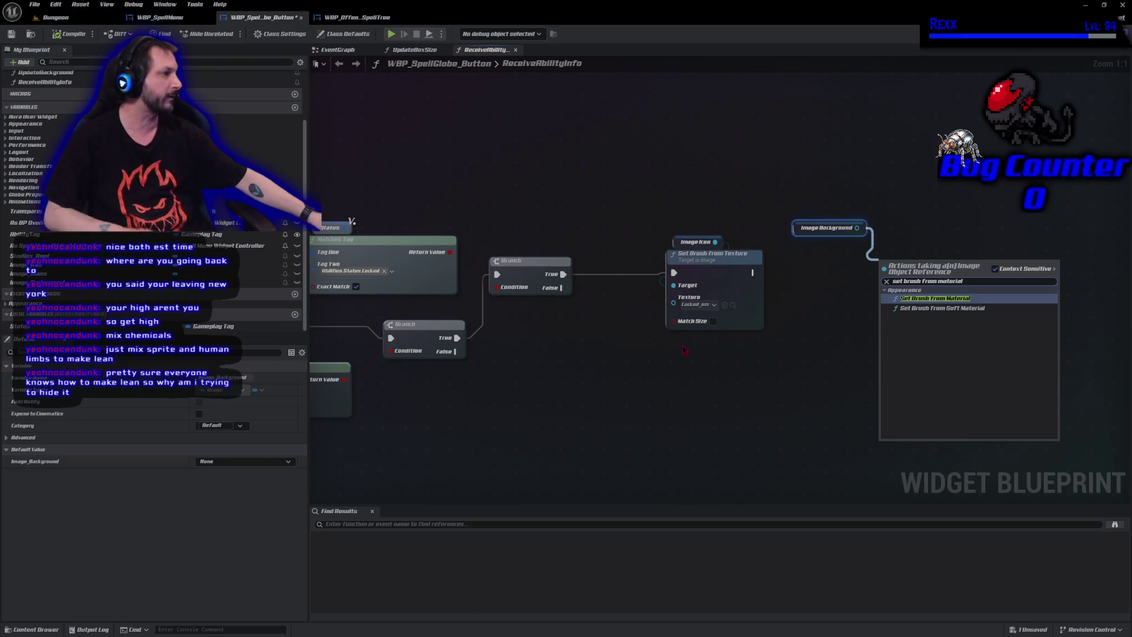
click(956, 299)
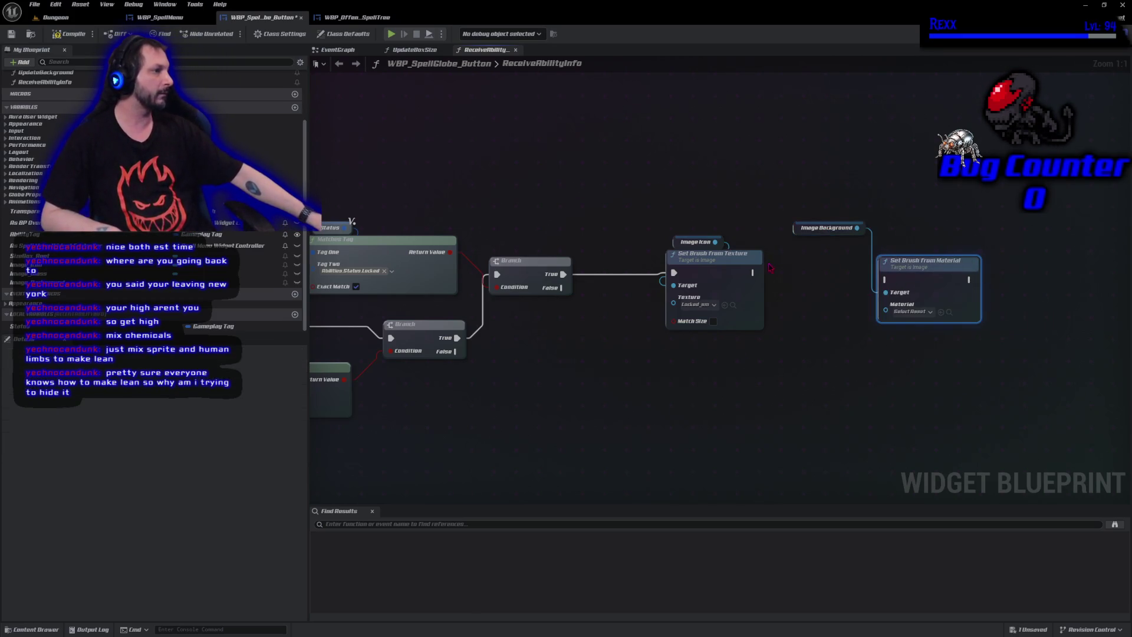
mouse_move(752, 272)
mouse_down()
mouse_move(910, 288)
mouse_move(839, 272)
mouse_up()
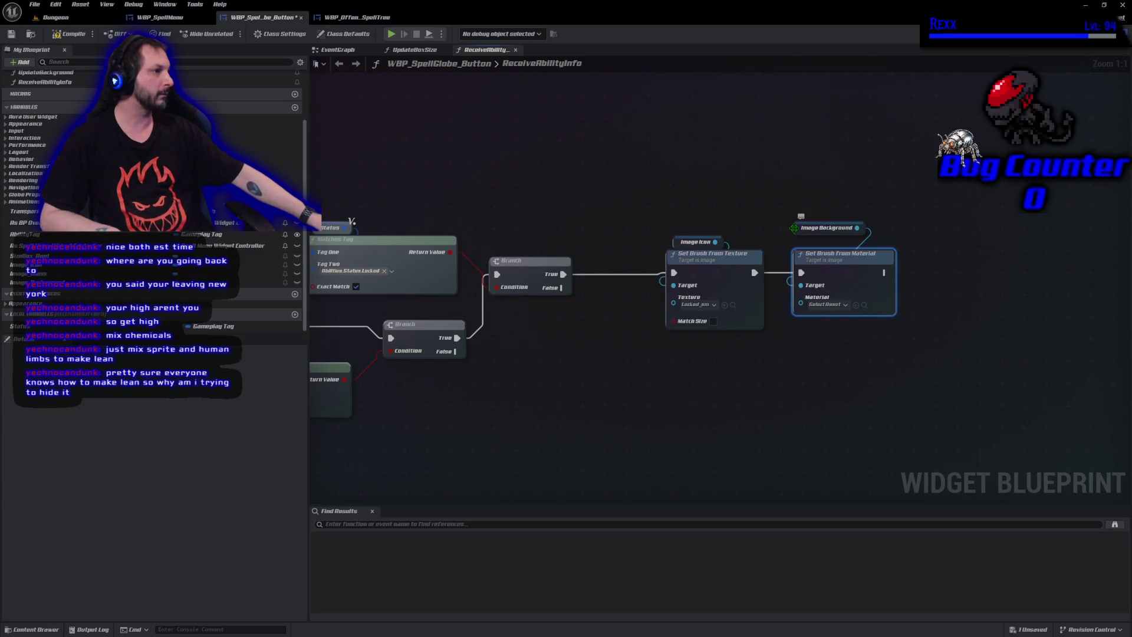
drag(796, 230, 803, 244)
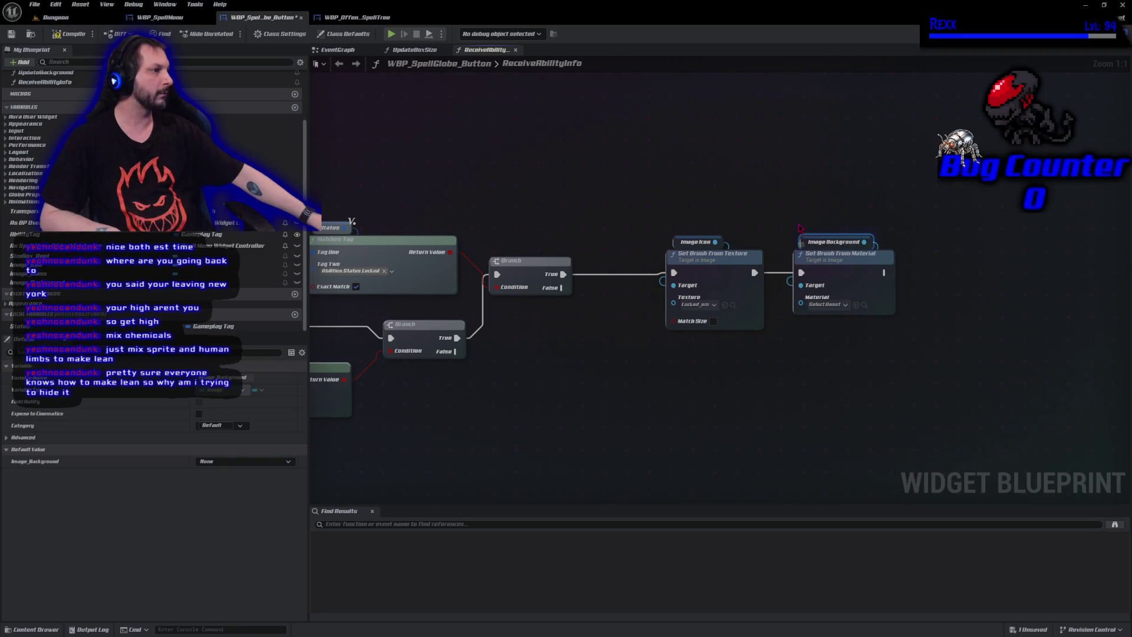
ctrl+click(847, 289)
drag(847, 289, 883, 289)
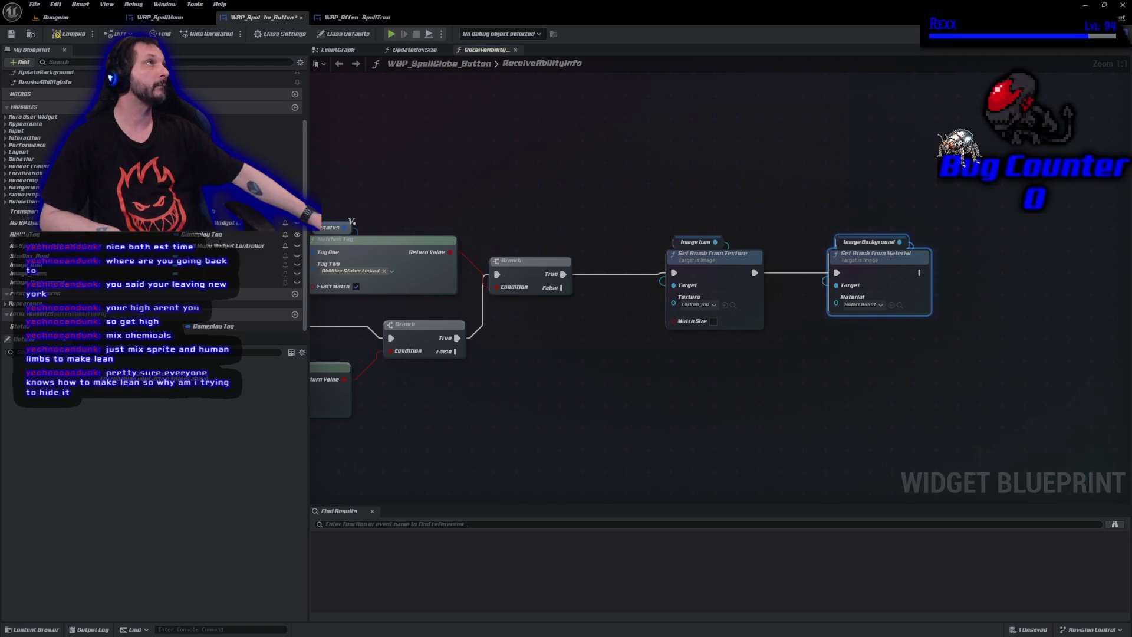
Set the node's Material to MI_LockedBG and save the blueprint.
click(862, 304)
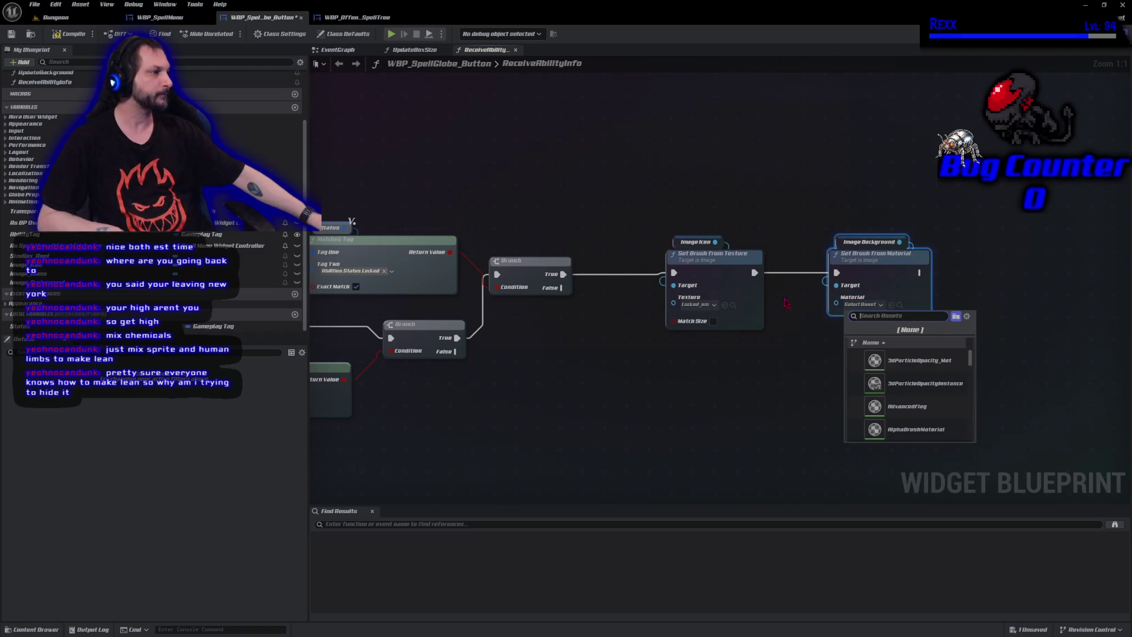
text(lock)
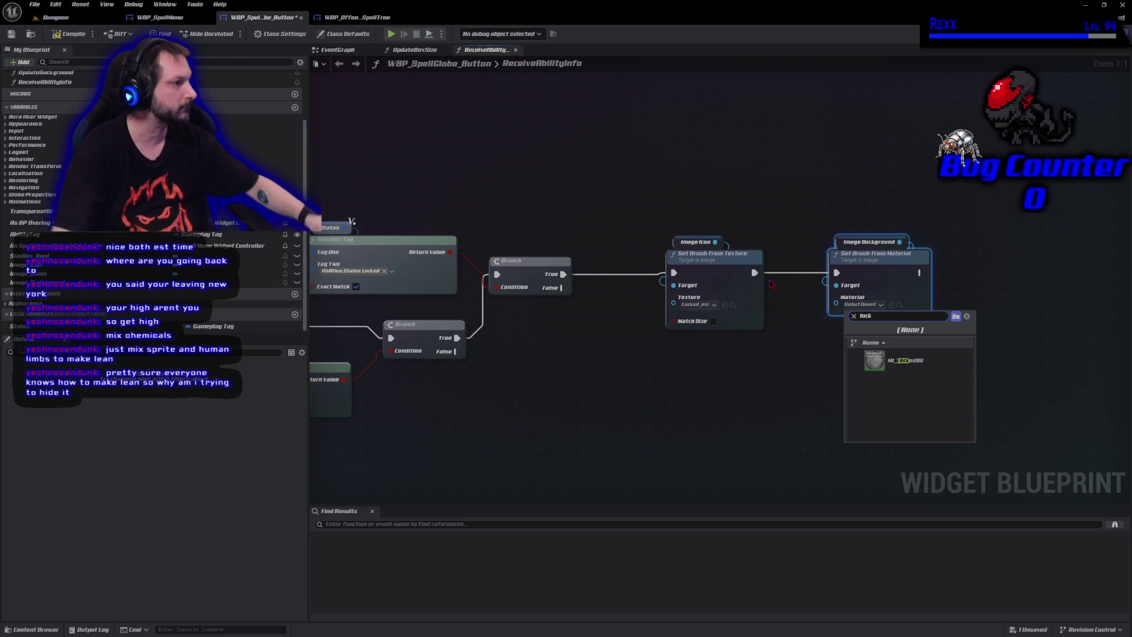
click(905, 361)
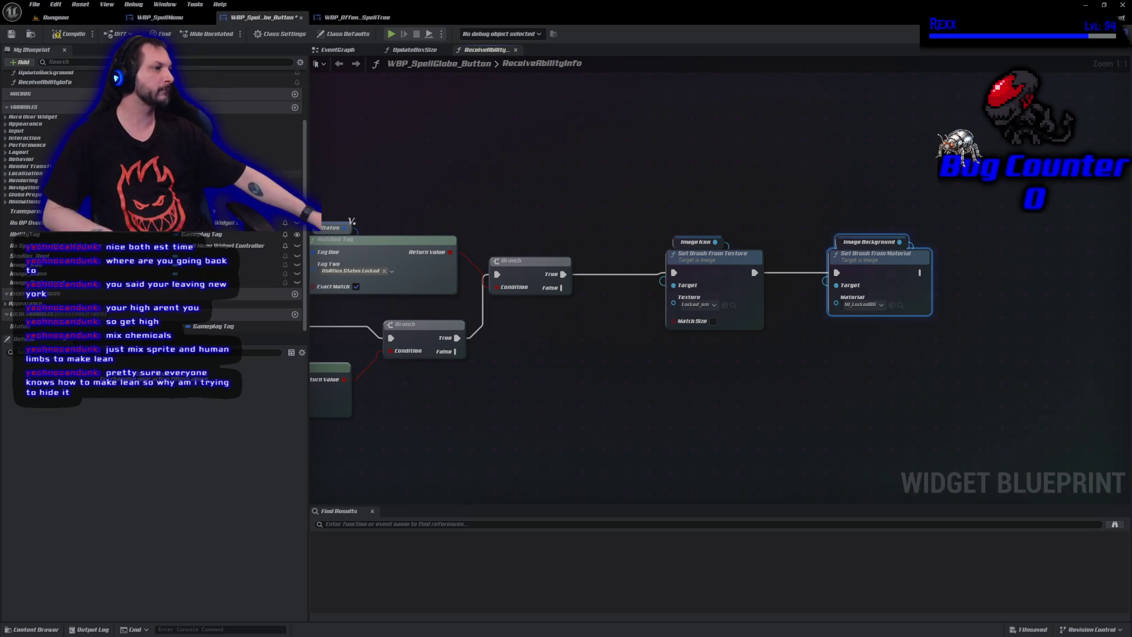
key(ctrl+s)
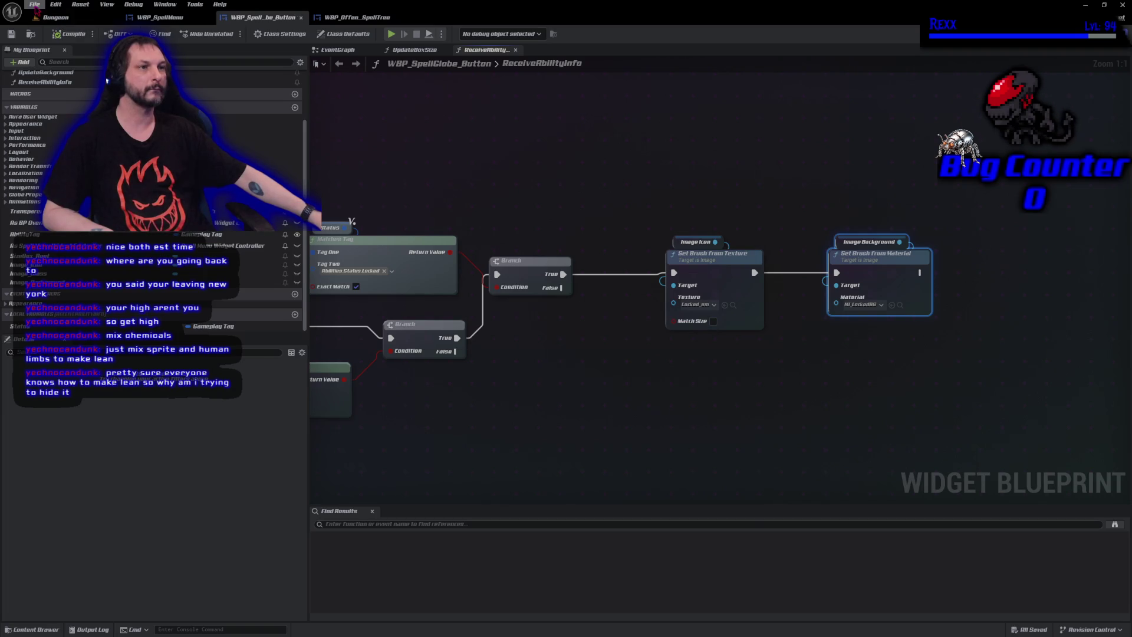
click(34, 4)
click(58, 62)
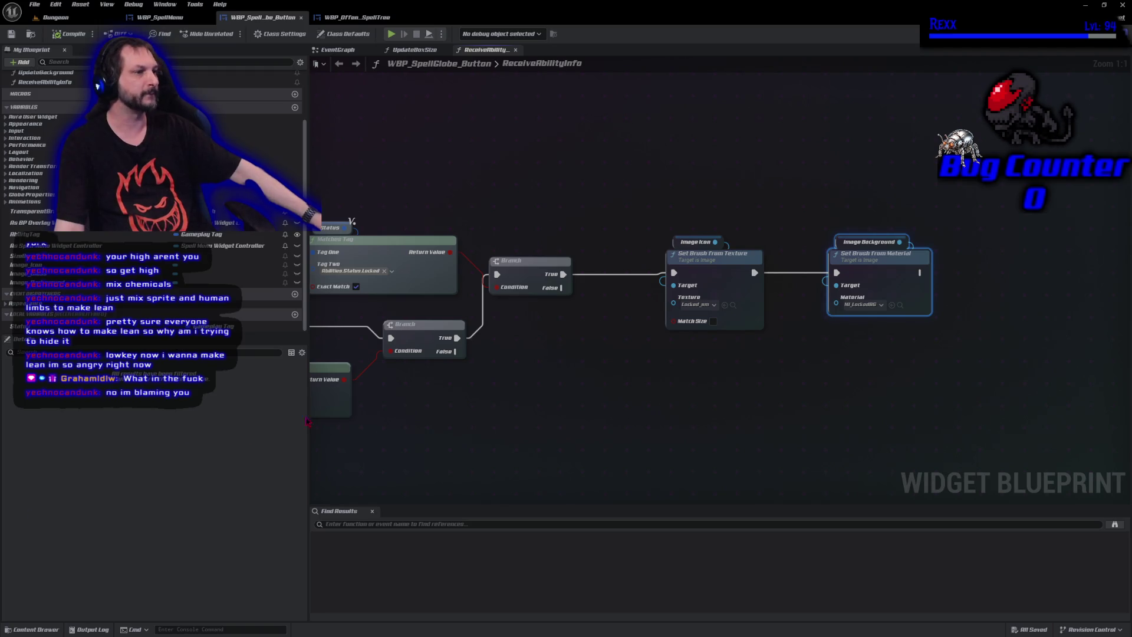
Collapse both brush-setting steps and their getters into a new function.
mouse_move(470, 382)
mouse_down()
mouse_move(538, 387)
mouse_move(597, 366)
mouse_up()
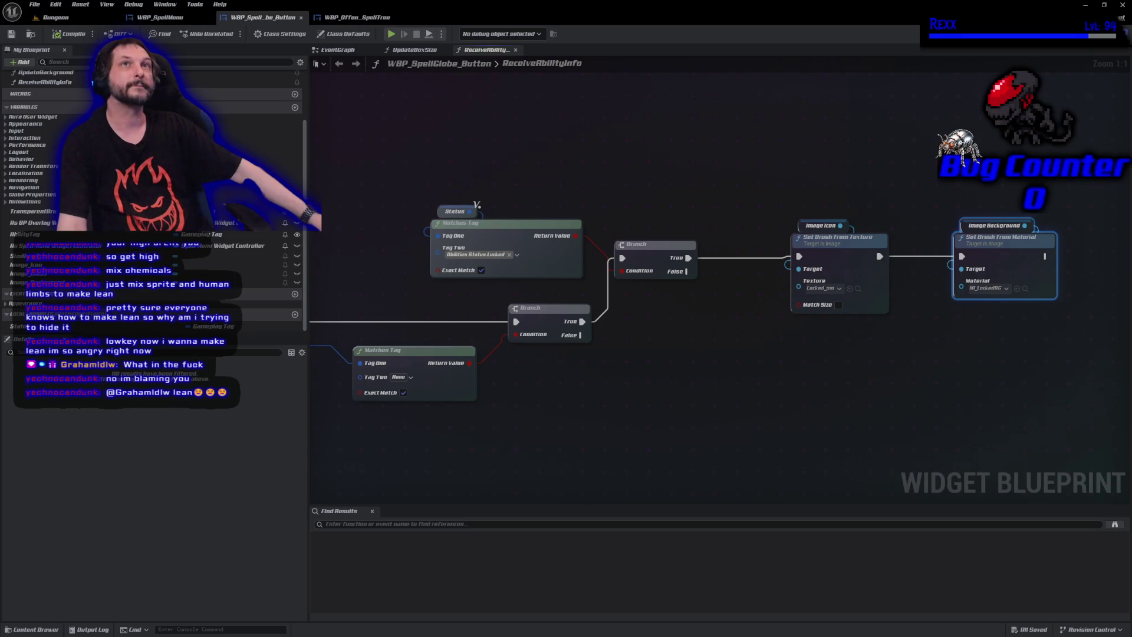
drag(799, 325, 633, 322)
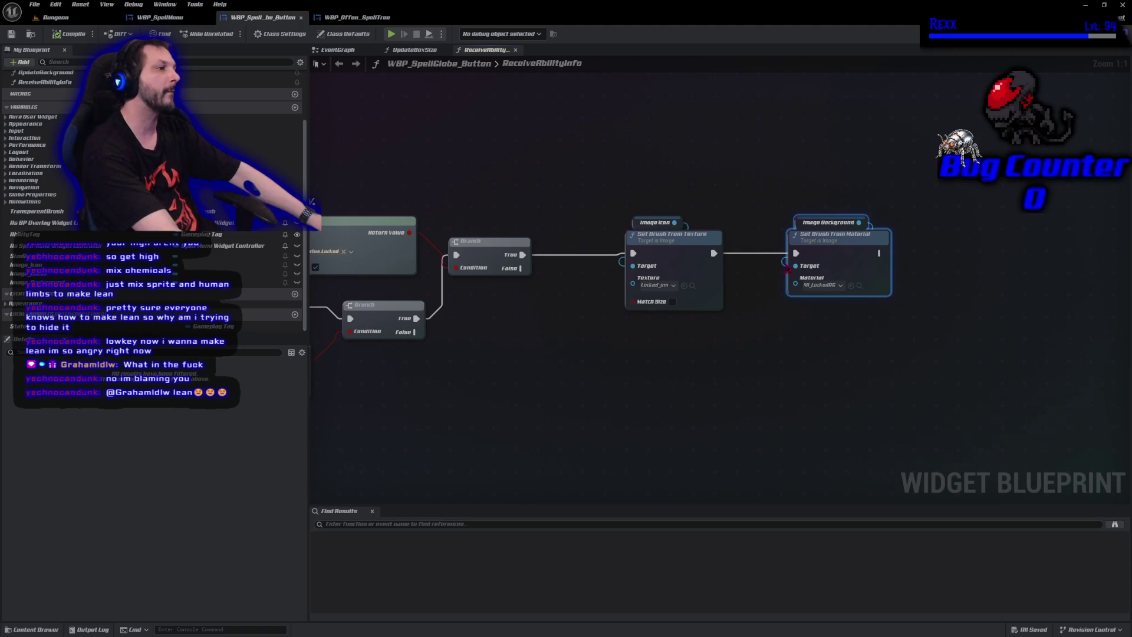
drag(638, 152, 876, 230)
right_click(836, 263)
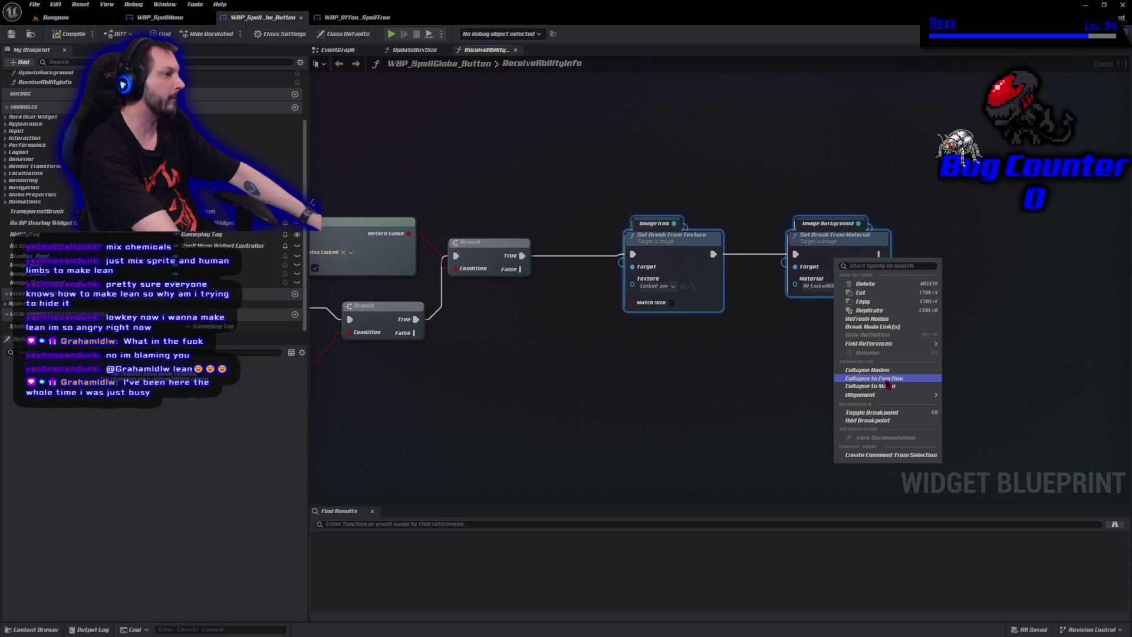
click(874, 378)
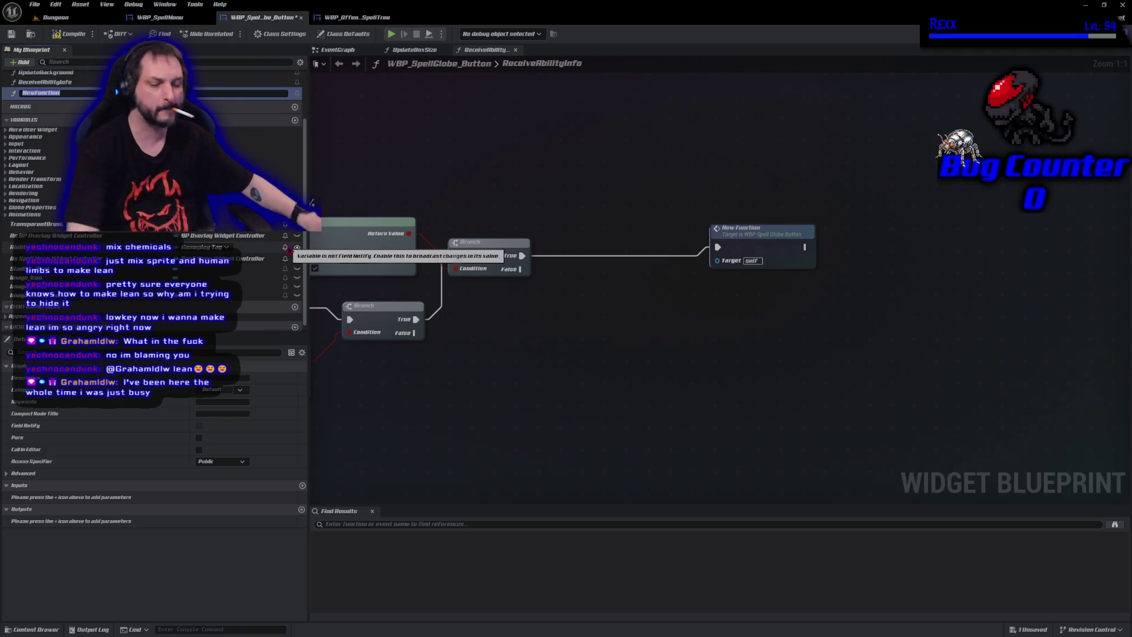
Name the new function SetGlobeLocked.
text(SetGlovb)
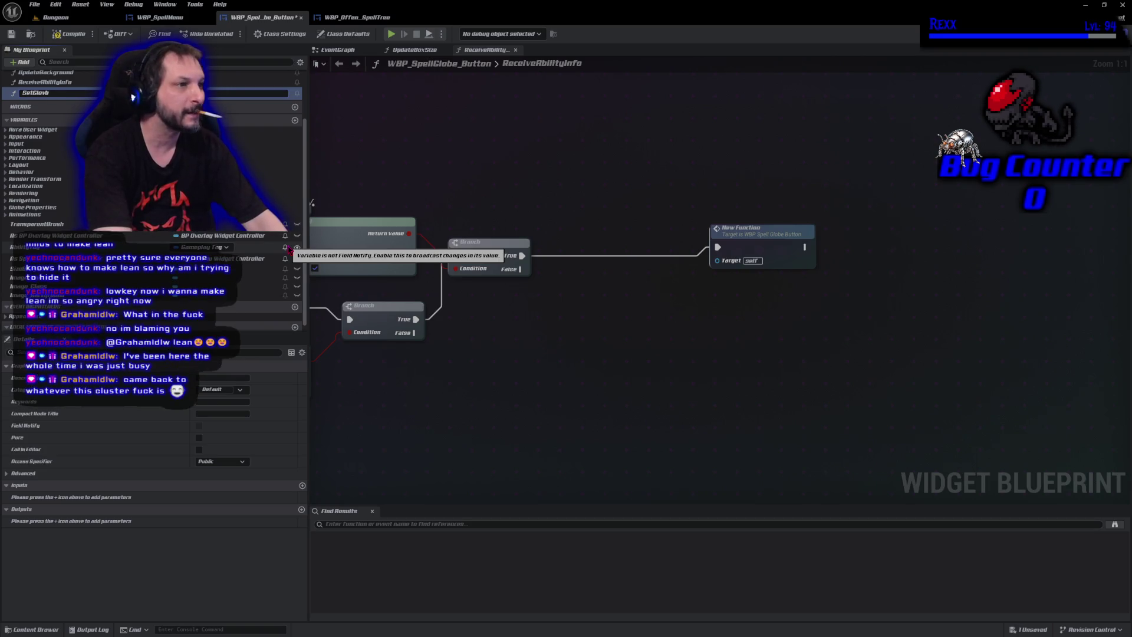
key(BackSpace)
key(BackSpace)
text(be)
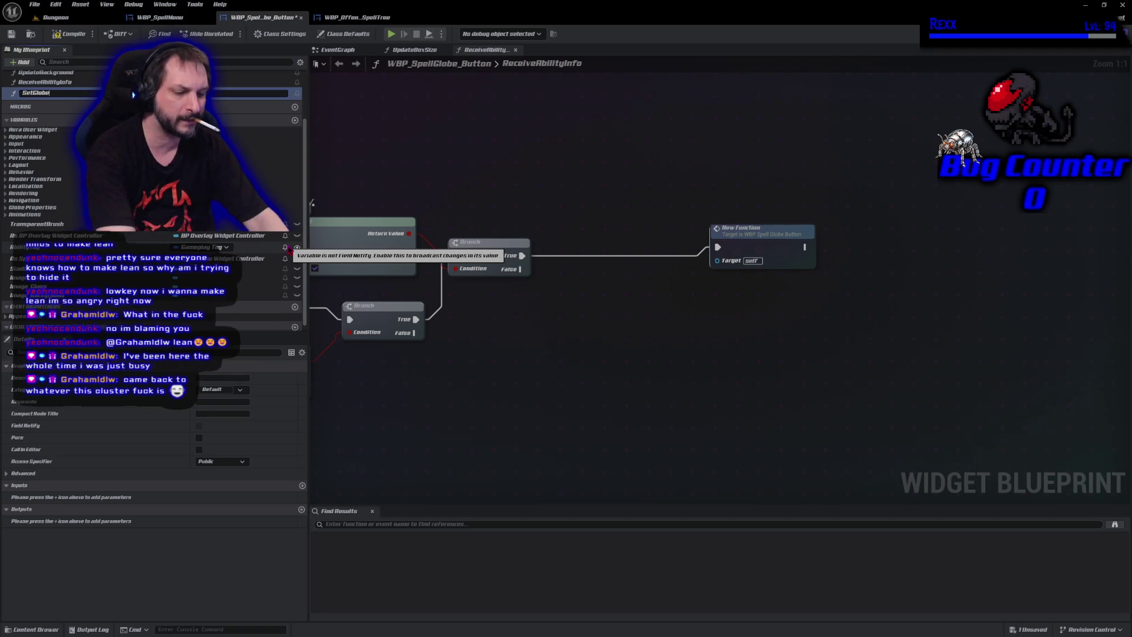
text(Locked)
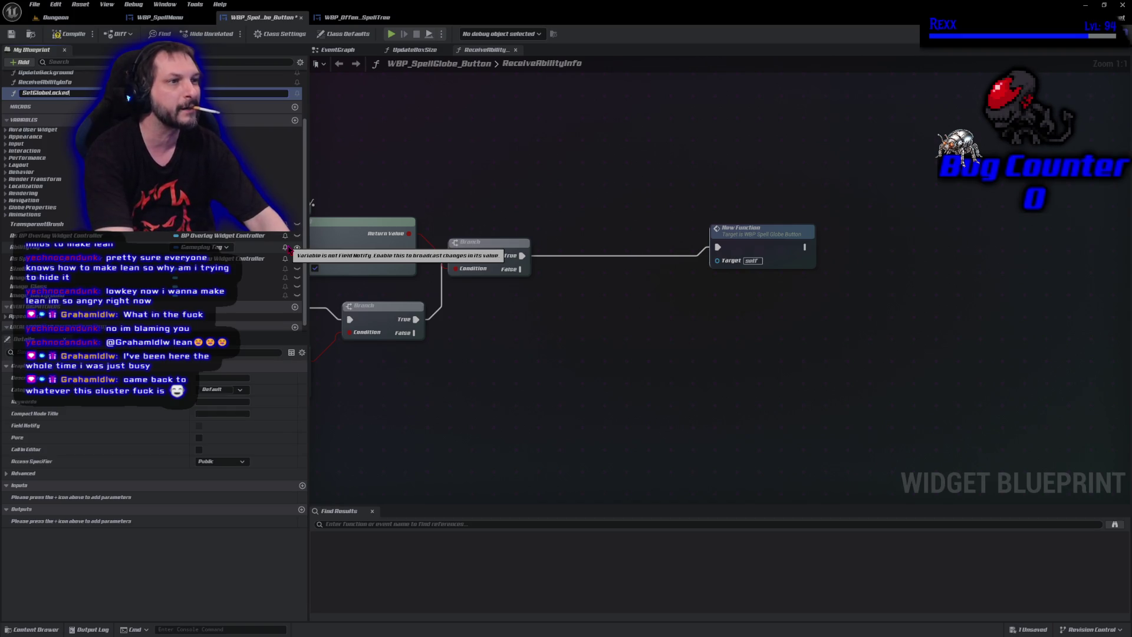
key(Return)
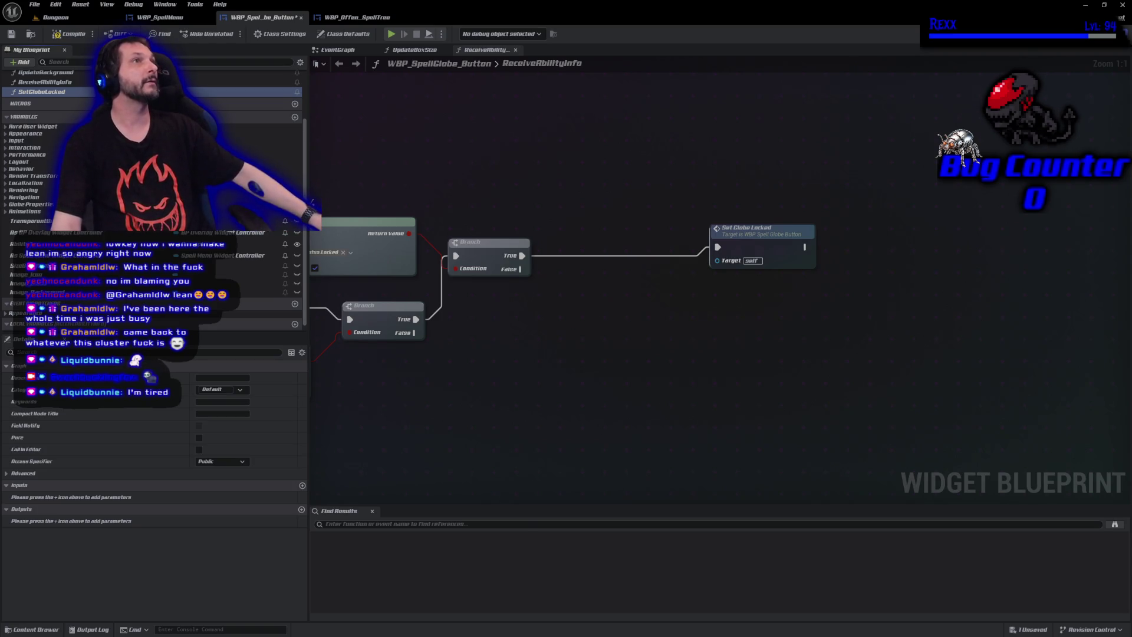
drag(748, 231, 631, 216)
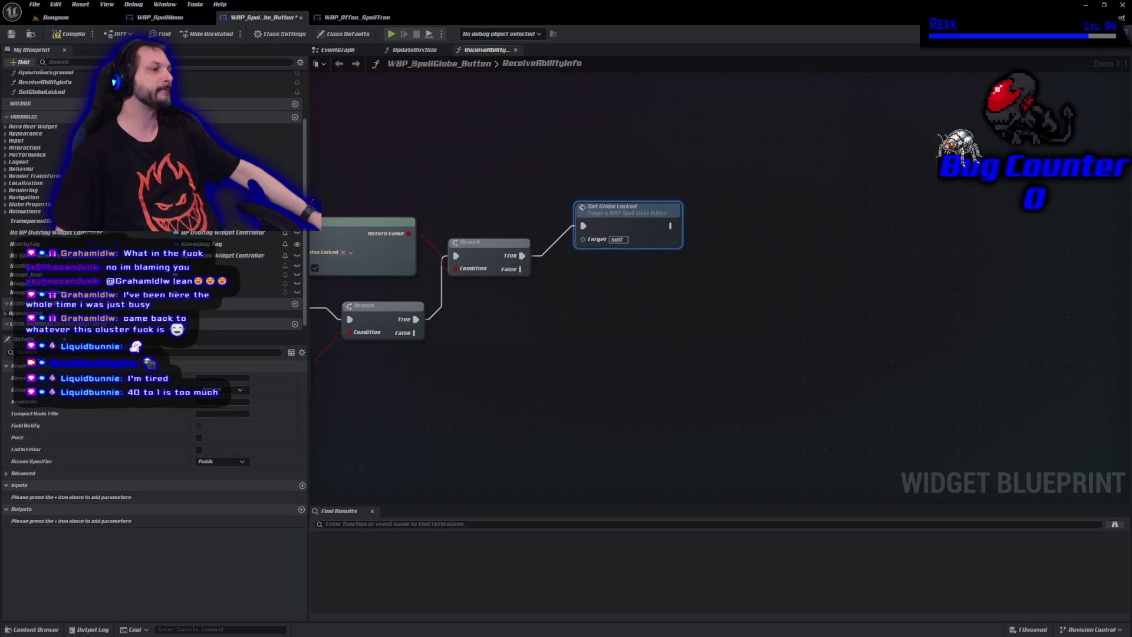
Bring the second Matches Tag into view and select the Status, Matches Tag and Branch nodes.
drag(499, 190, 709, 178)
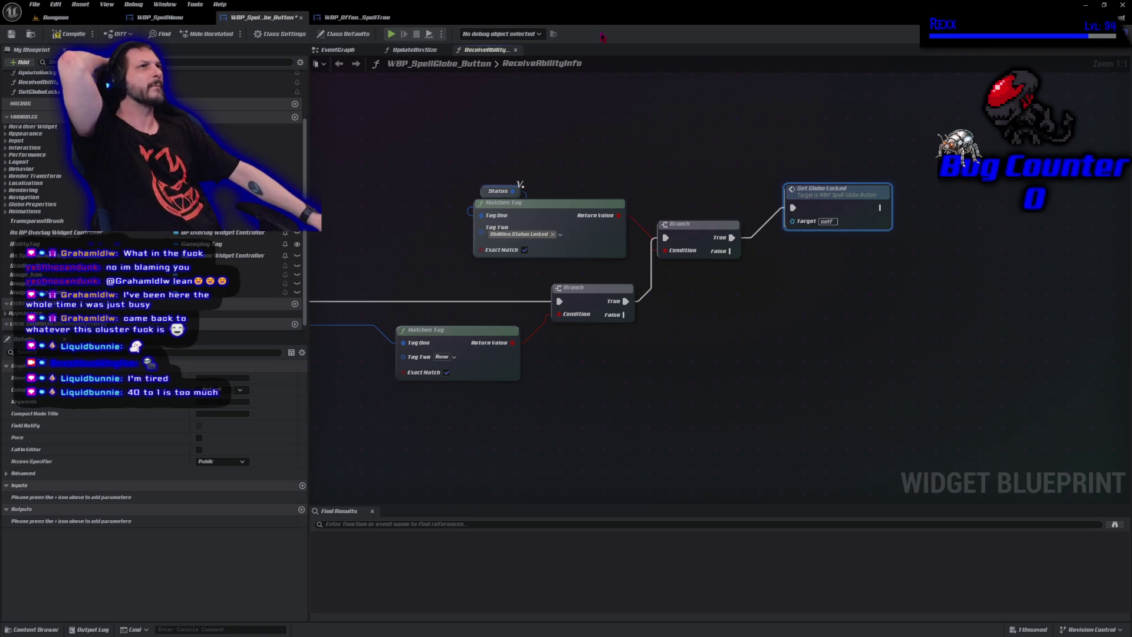
mouse_move(504, 108)
mouse_down()
mouse_move(714, 205)
mouse_move(740, 262)
mouse_up()
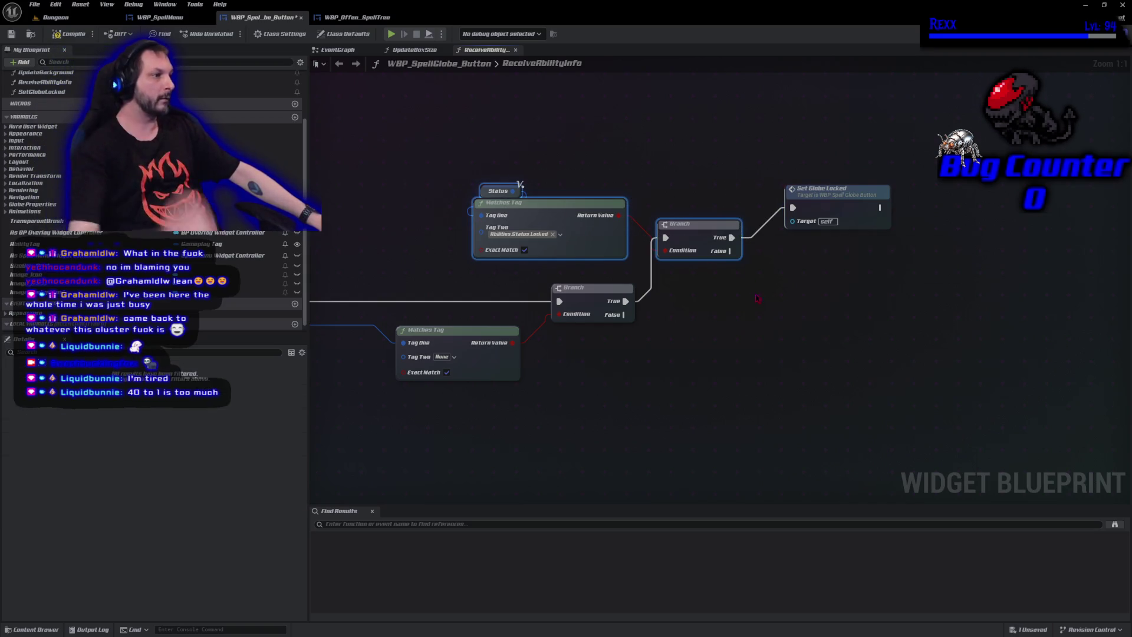
Duplicate the tag check below and wire the Locked Branch's False to the new Branch via a reroute.
key(ctrl+c)
key(ctrl+v)
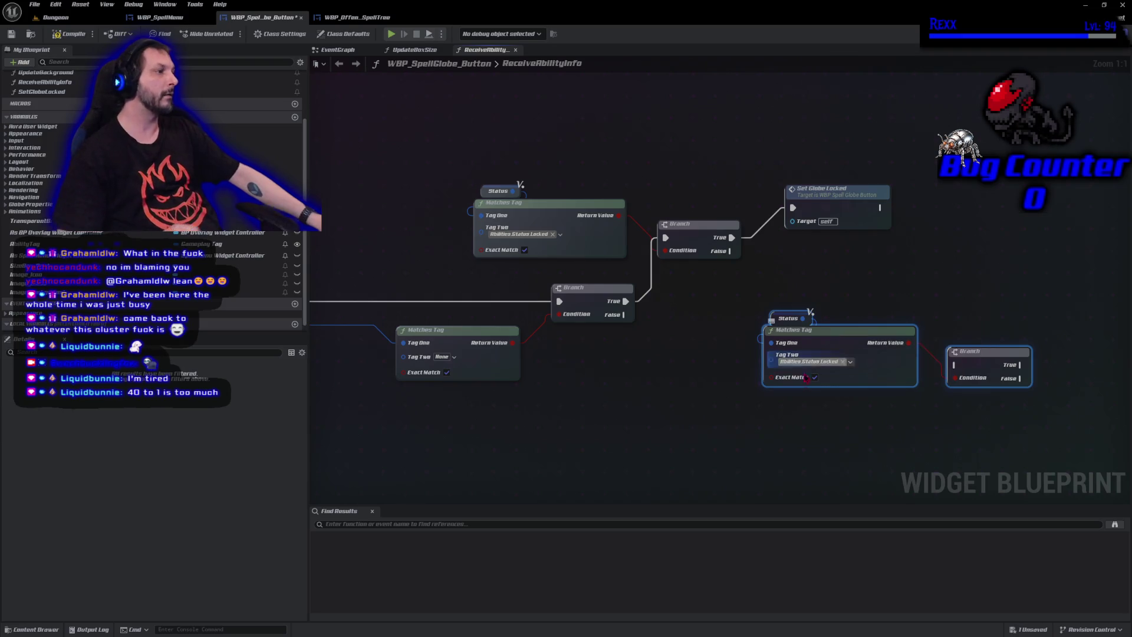
mouse_move(902, 283)
mouse_down()
mouse_move(798, 328)
mouse_move(796, 340)
mouse_up()
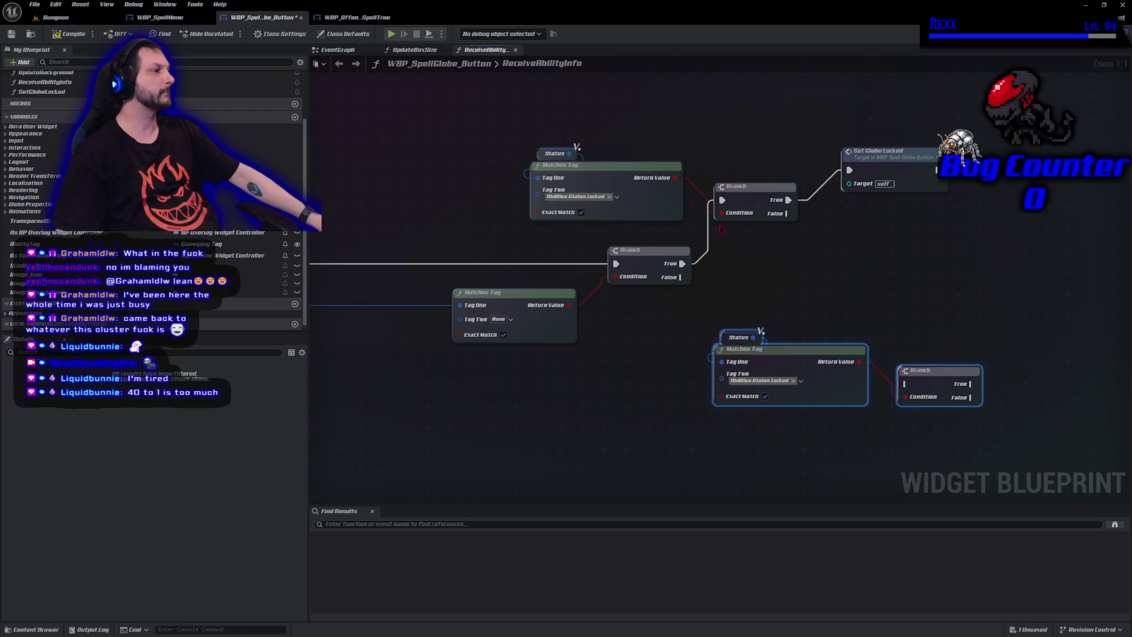
mouse_move(787, 215)
mouse_down()
mouse_move(817, 236)
mouse_move(897, 383)
mouse_move(957, 335)
mouse_move(978, 277)
mouse_up()
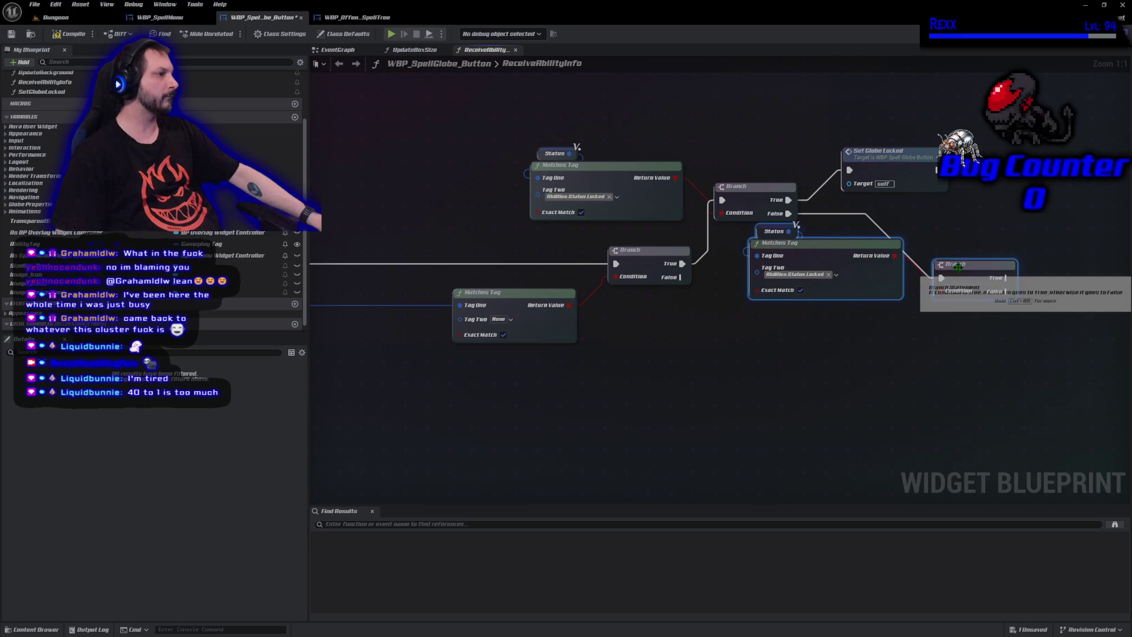
double_click(869, 214)
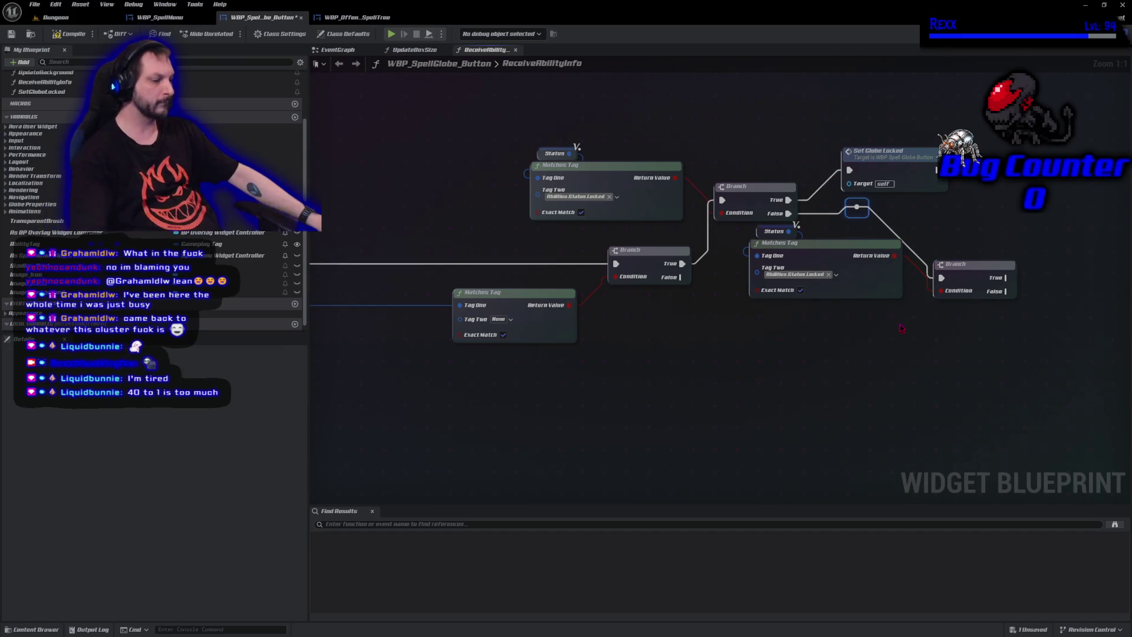
drag(871, 213, 913, 213)
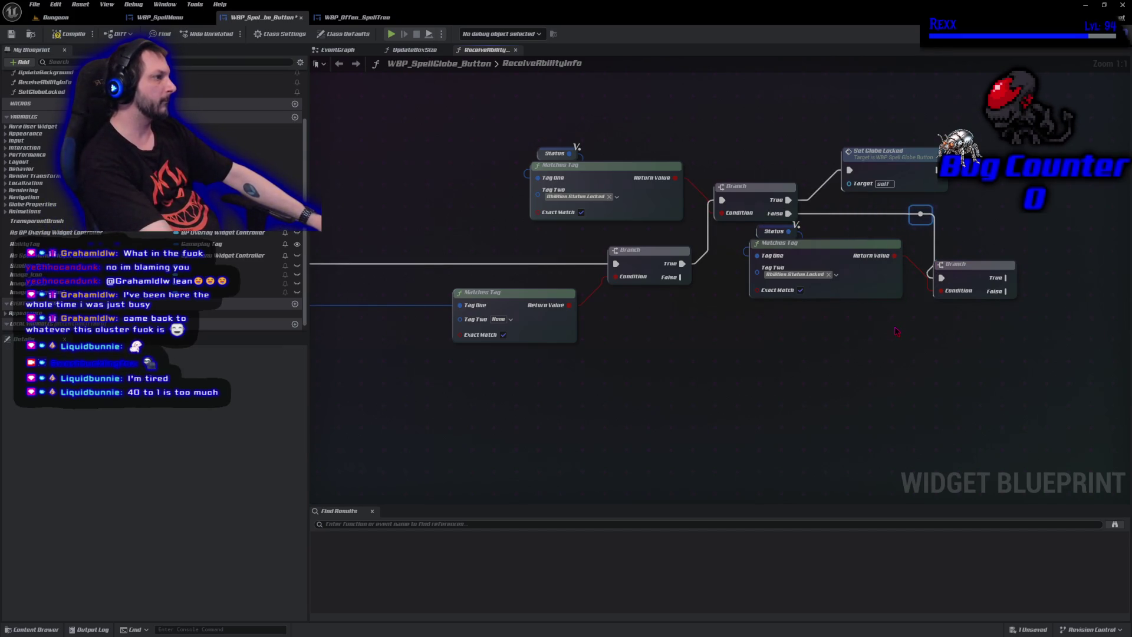
click(873, 352)
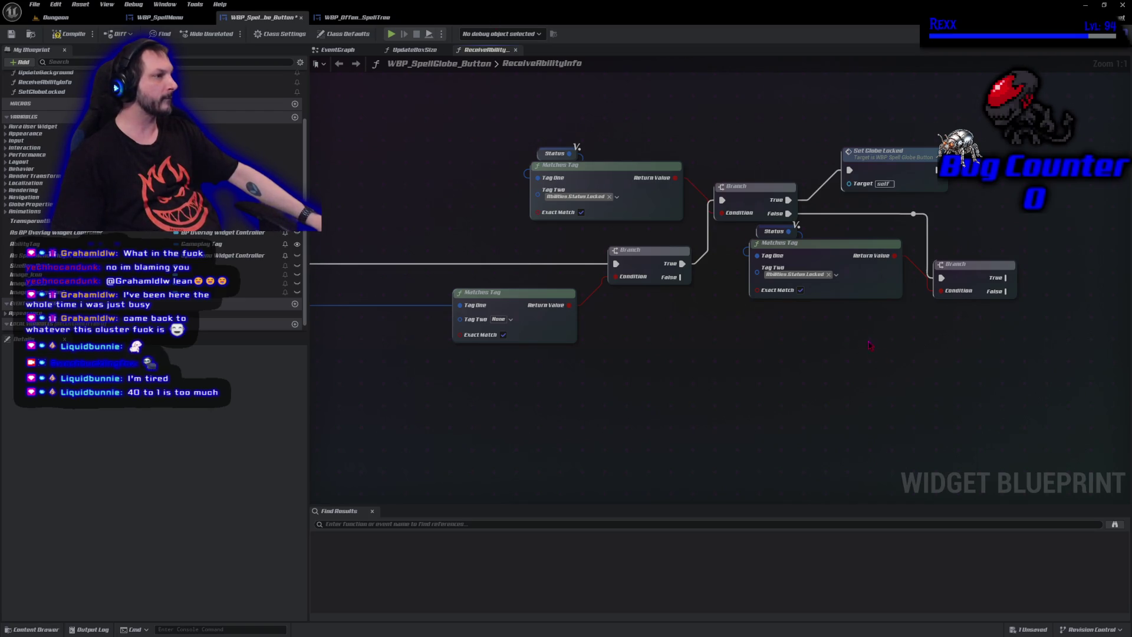
Set the copy's Tag Two to Abilities.Status.Equipped, compile, and add an Image Icon getter.
click(808, 271)
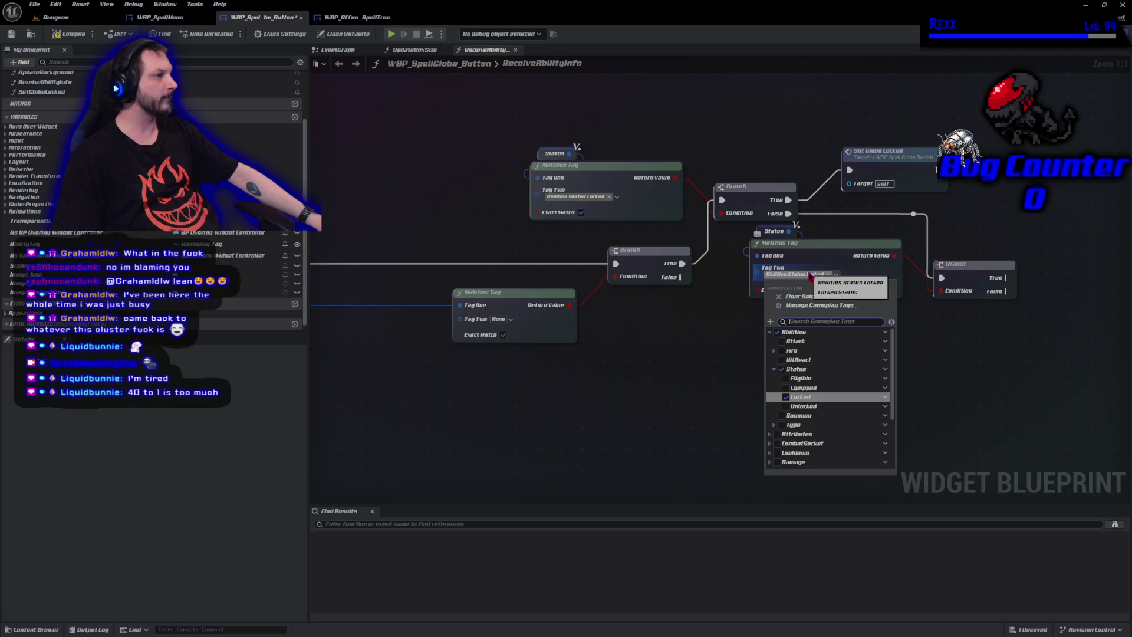
click(800, 391)
click(708, 383)
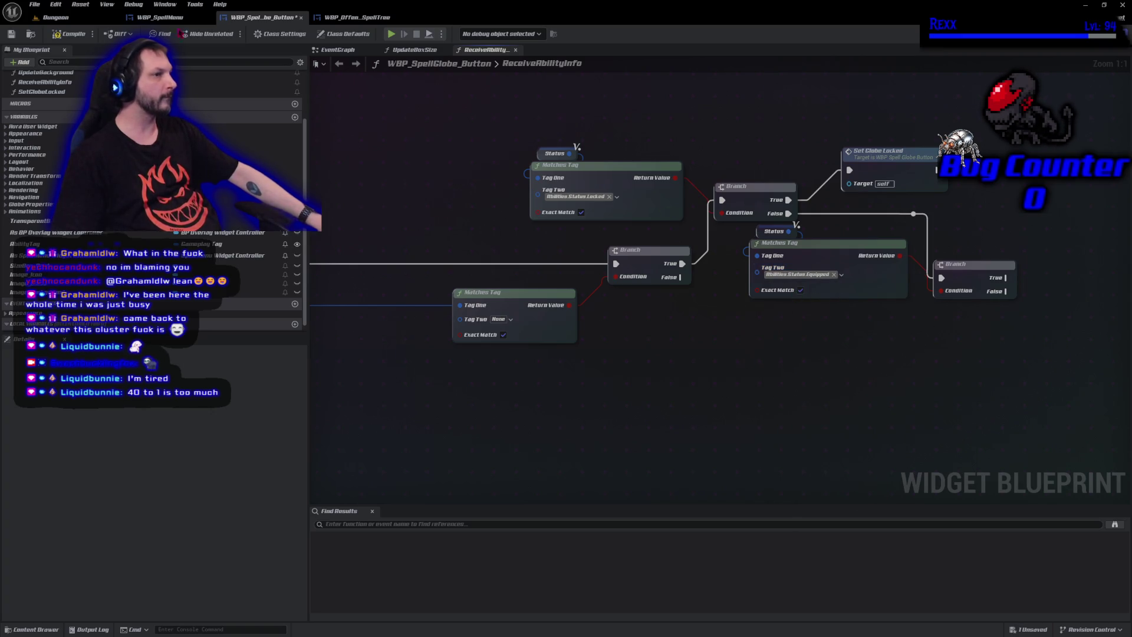
click(82, 35)
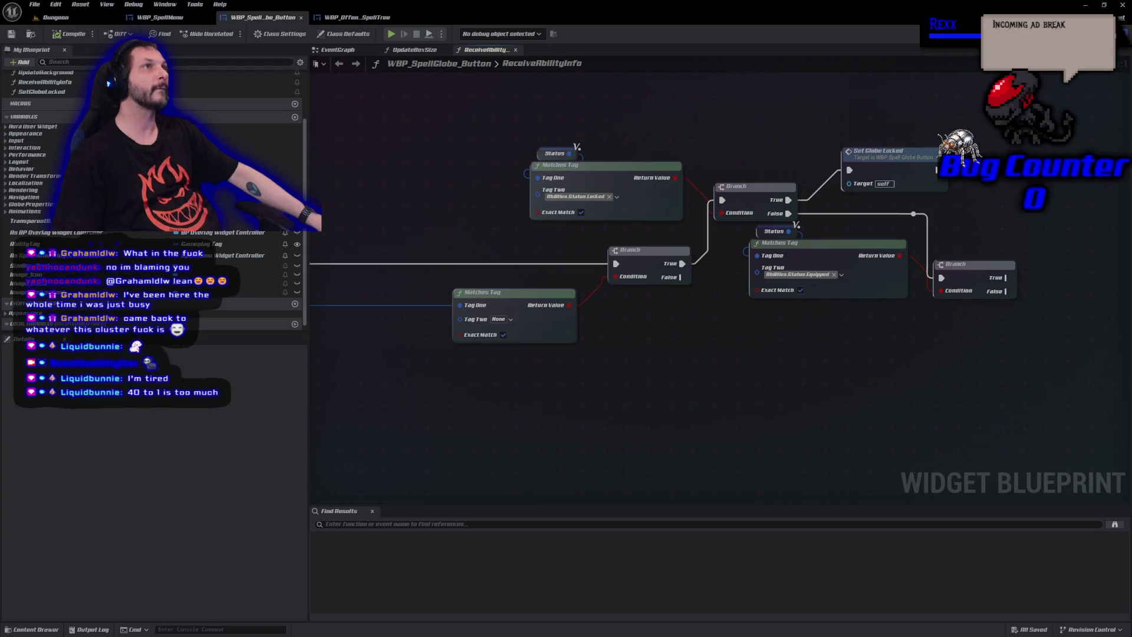
drag(27, 275, 1014, 203)
On Equipped True, set Image Icon's brush to the Ability Icon texture; add an Image Background getter.
text(s)
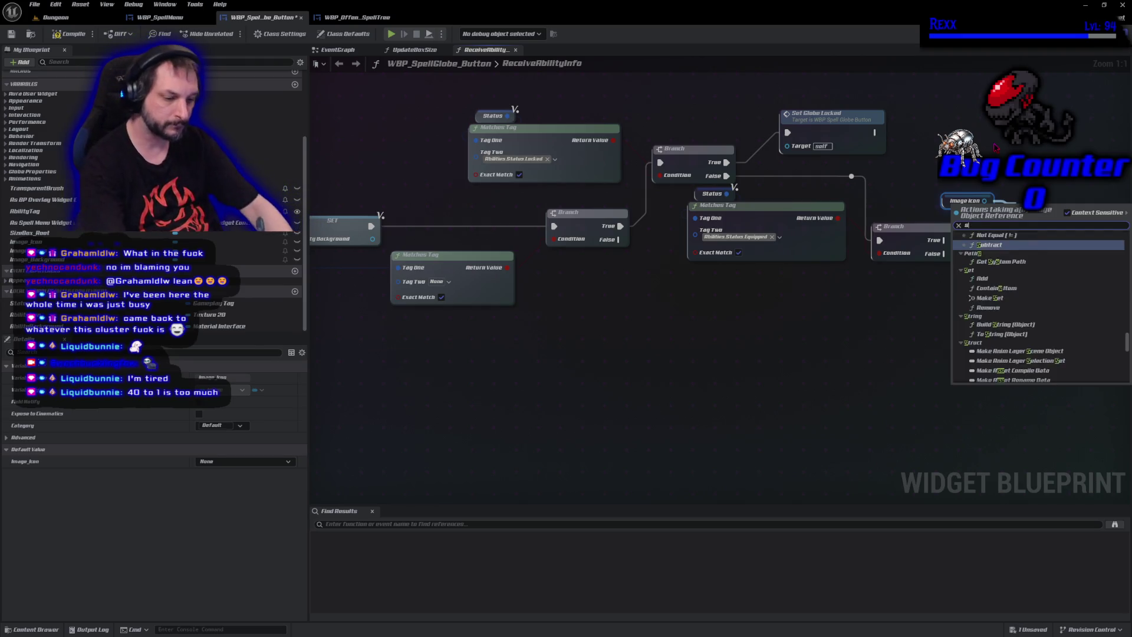
text(et brush from texture)
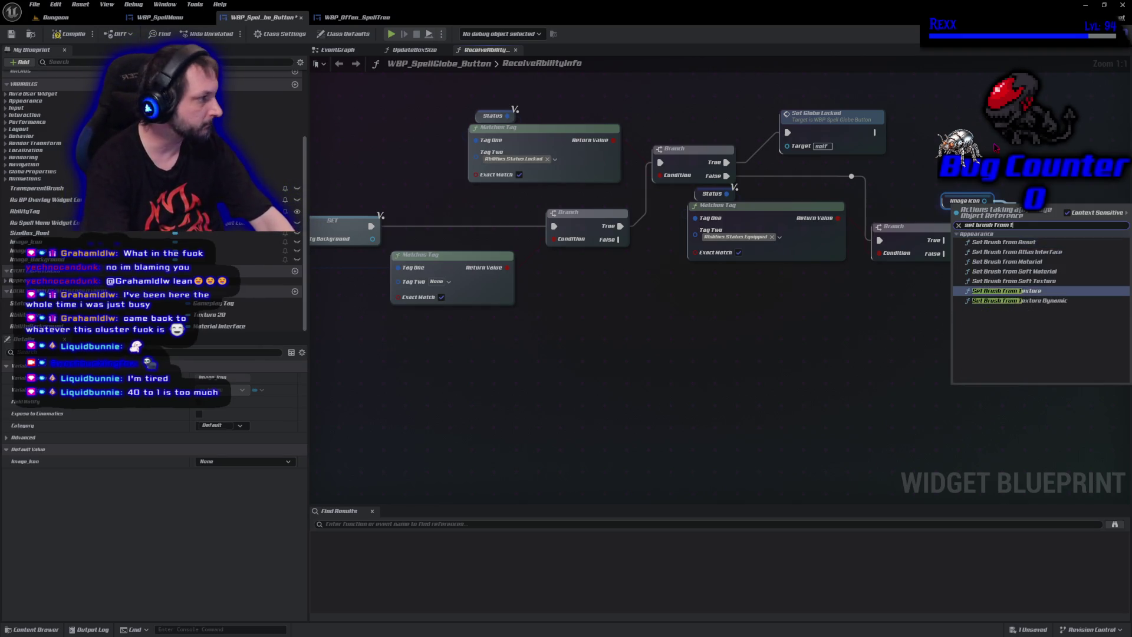
key(Return)
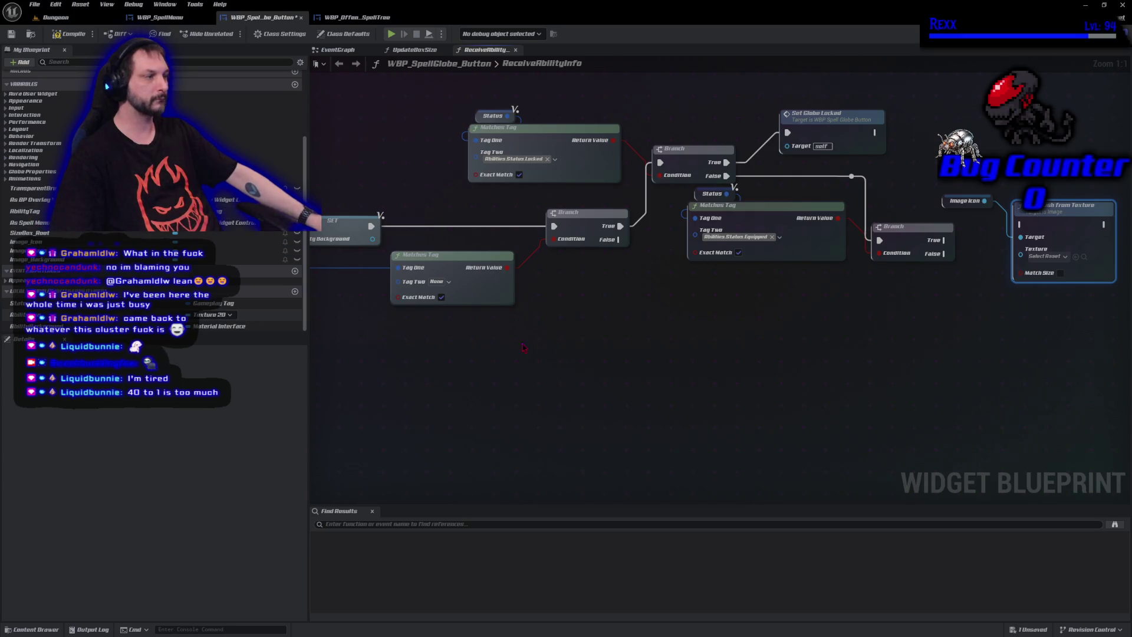
mouse_move(21, 315)
mouse_down()
mouse_move(1002, 274)
mouse_move(1021, 255)
mouse_move(1000, 253)
mouse_up()
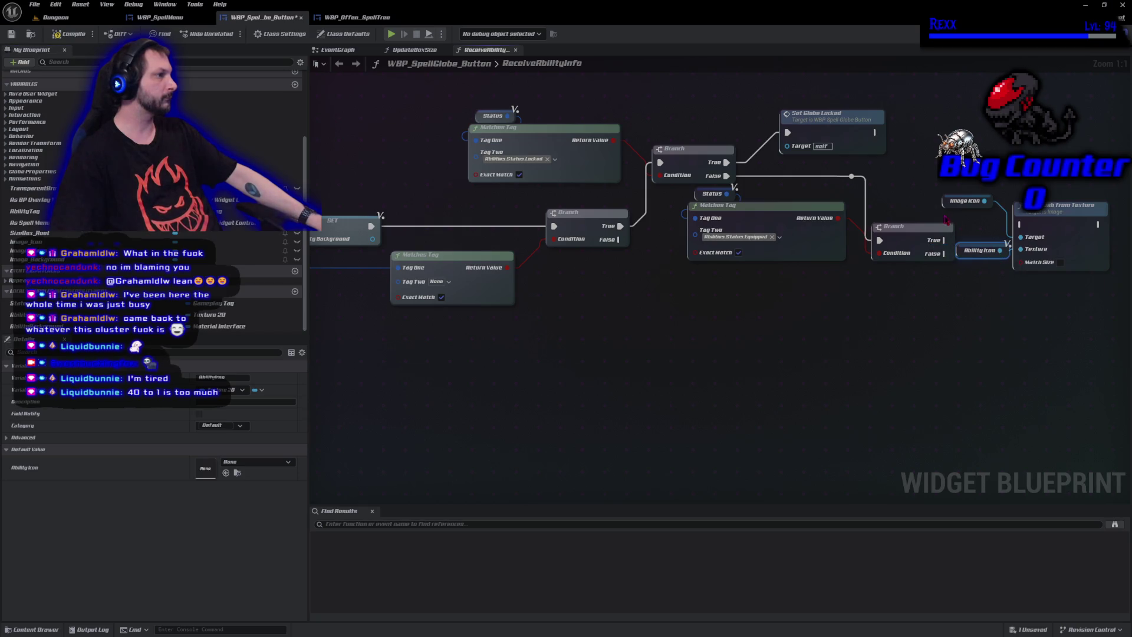
mouse_move(951, 201)
mouse_down()
mouse_move(964, 236)
mouse_move(1073, 259)
mouse_move(1091, 239)
mouse_move(1107, 250)
mouse_up()
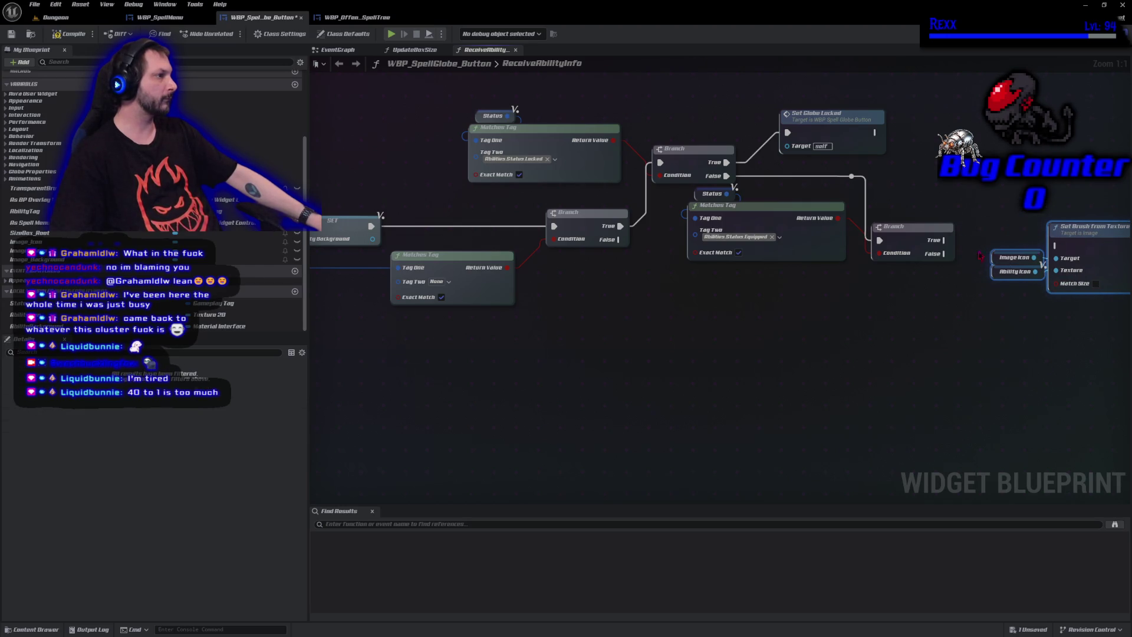
mouse_move(946, 240)
mouse_down()
mouse_move(1079, 252)
mouse_move(1057, 245)
mouse_move(1066, 237)
mouse_up()
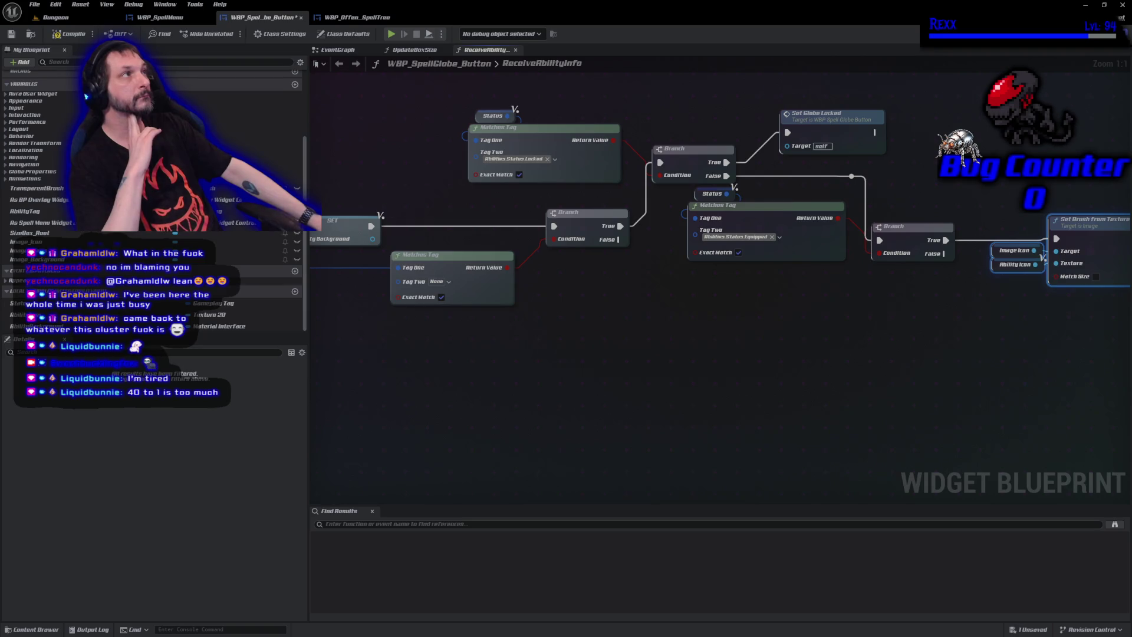
drag(720, 395, 540, 398)
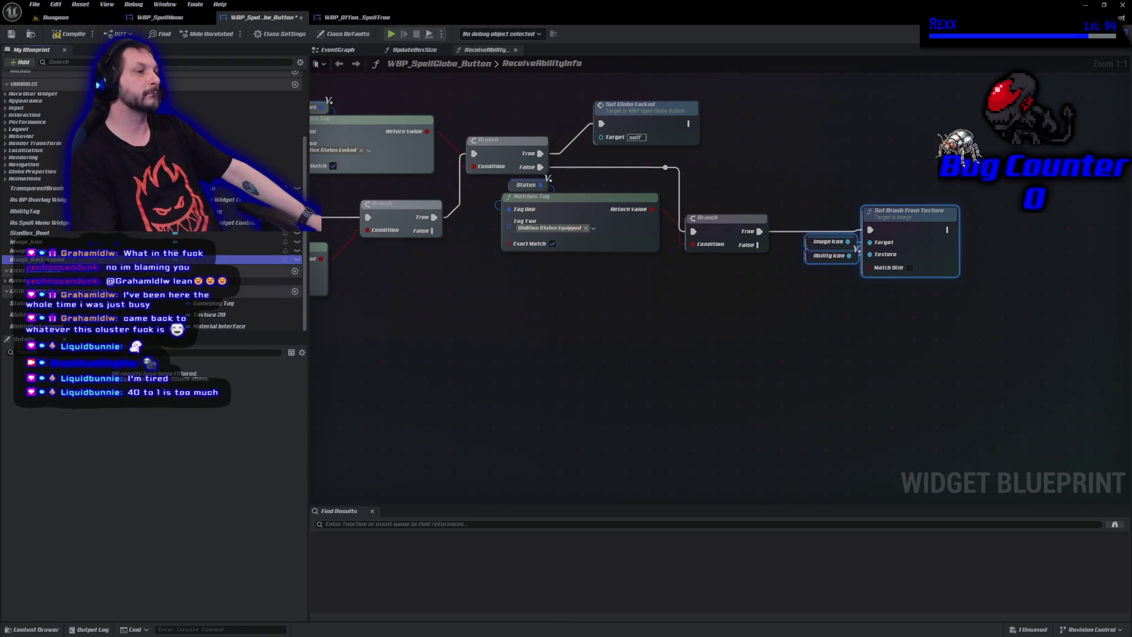
mouse_move(35, 259)
mouse_down()
mouse_move(905, 252)
mouse_move(991, 186)
mouse_move(979, 180)
mouse_move(1057, 193)
mouse_move(1064, 255)
mouse_up()
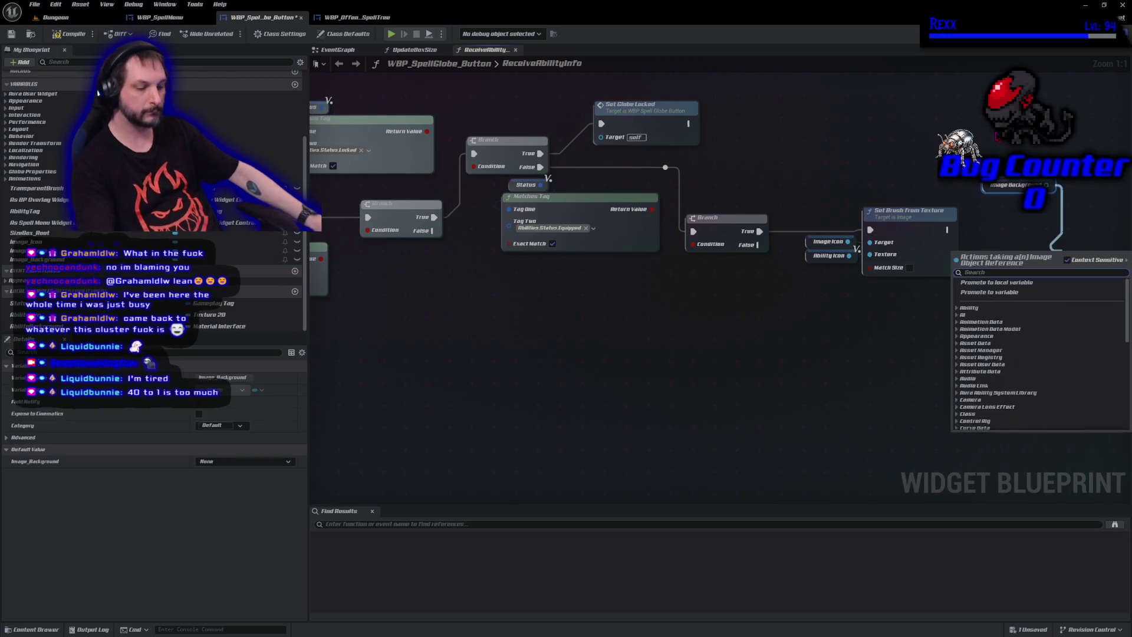
Chain a Set Brush from Material for Image Background after the texture step, using Ability Background.
text(set brush material)
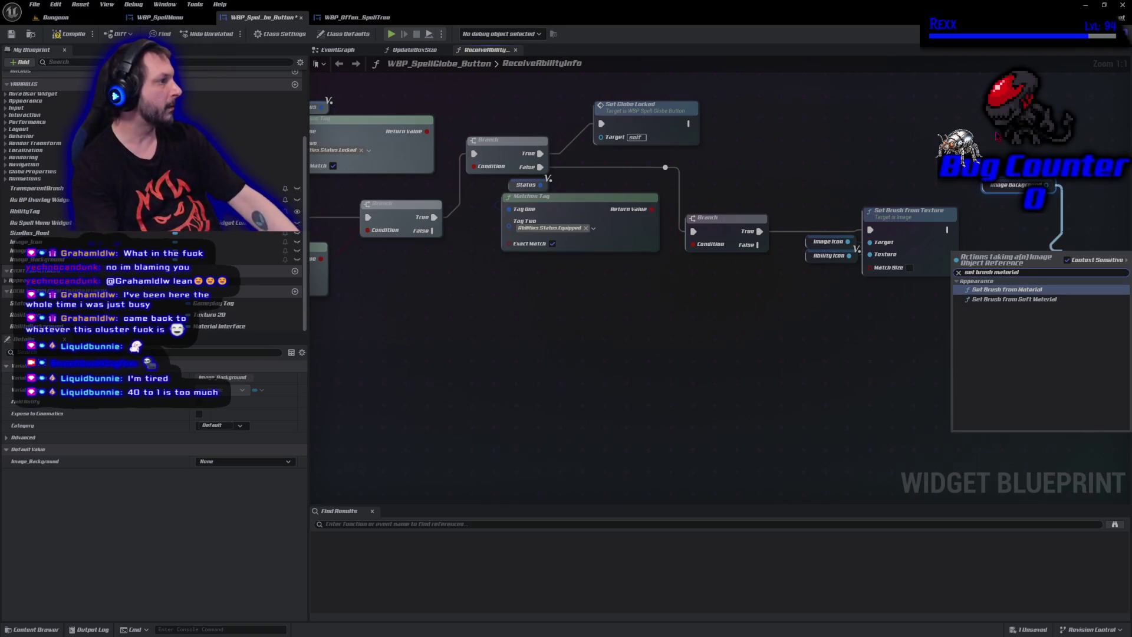
key(Return)
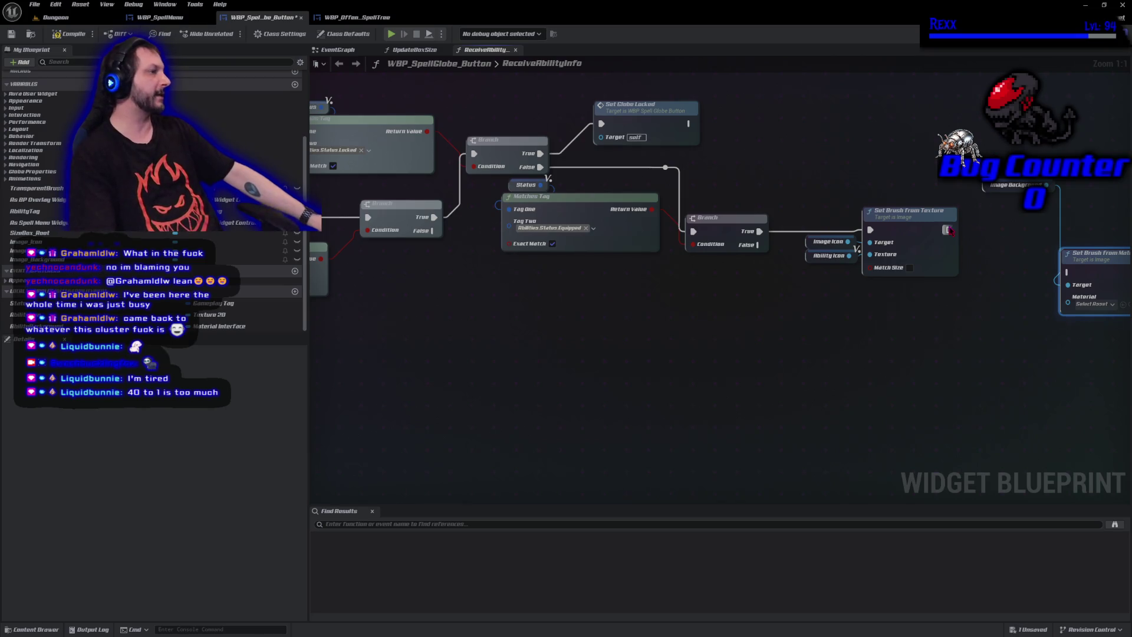
mouse_move(947, 229)
mouse_down()
mouse_move(1085, 289)
mouse_move(1101, 263)
mouse_move(1045, 222)
mouse_move(1016, 221)
mouse_move(997, 192)
mouse_move(1001, 204)
mouse_up()
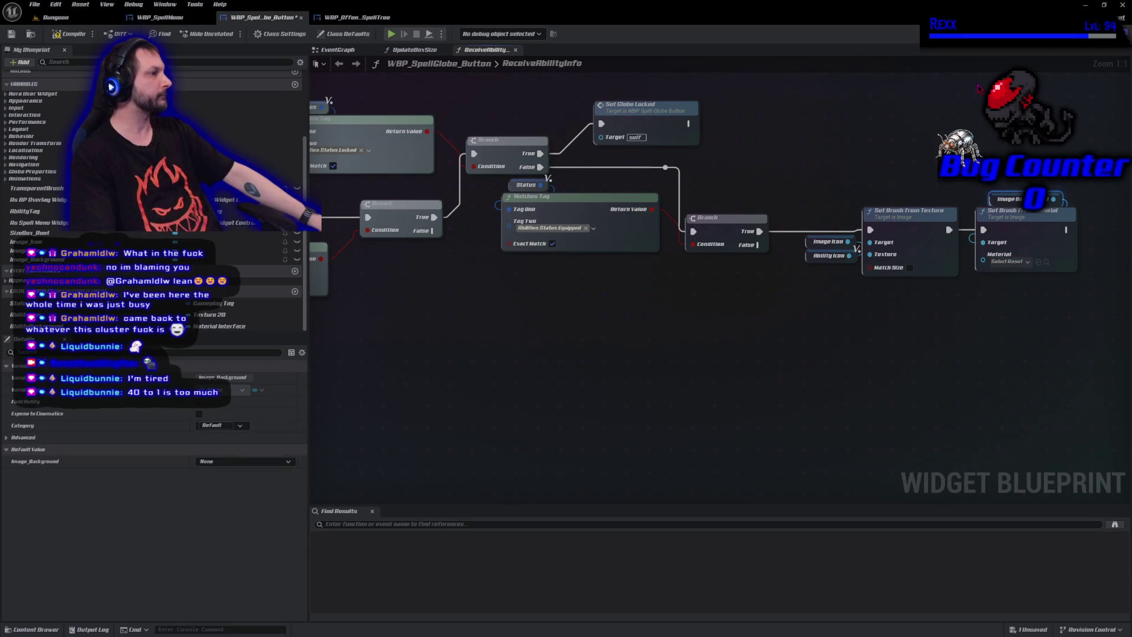
click(36, 260)
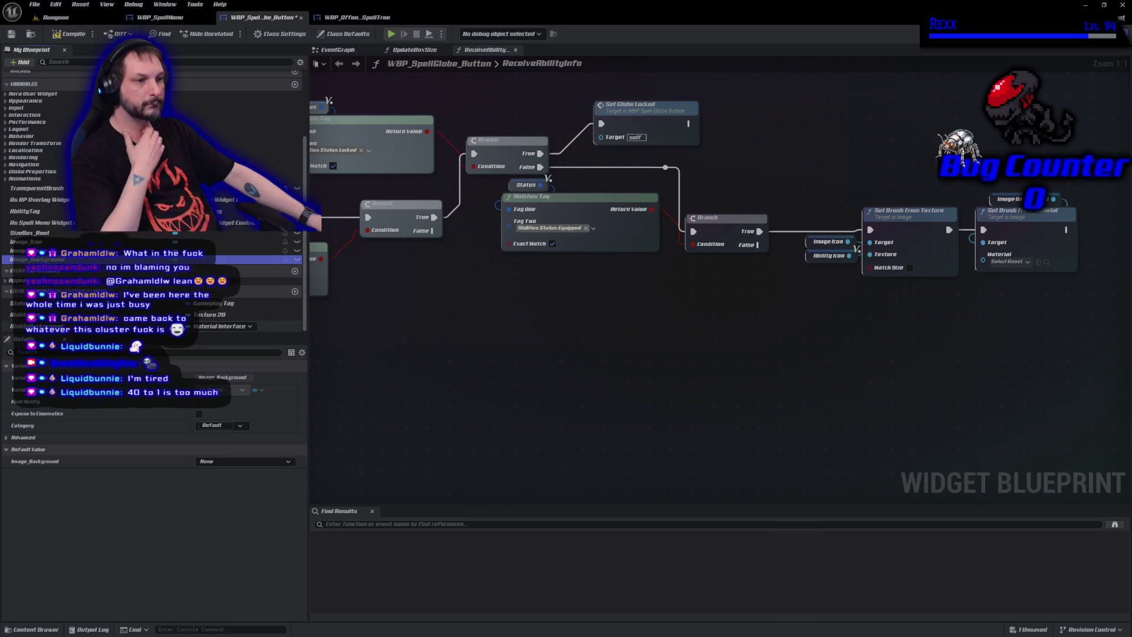
mouse_move(35, 326)
mouse_down()
mouse_move(984, 323)
mouse_move(989, 273)
mouse_up()
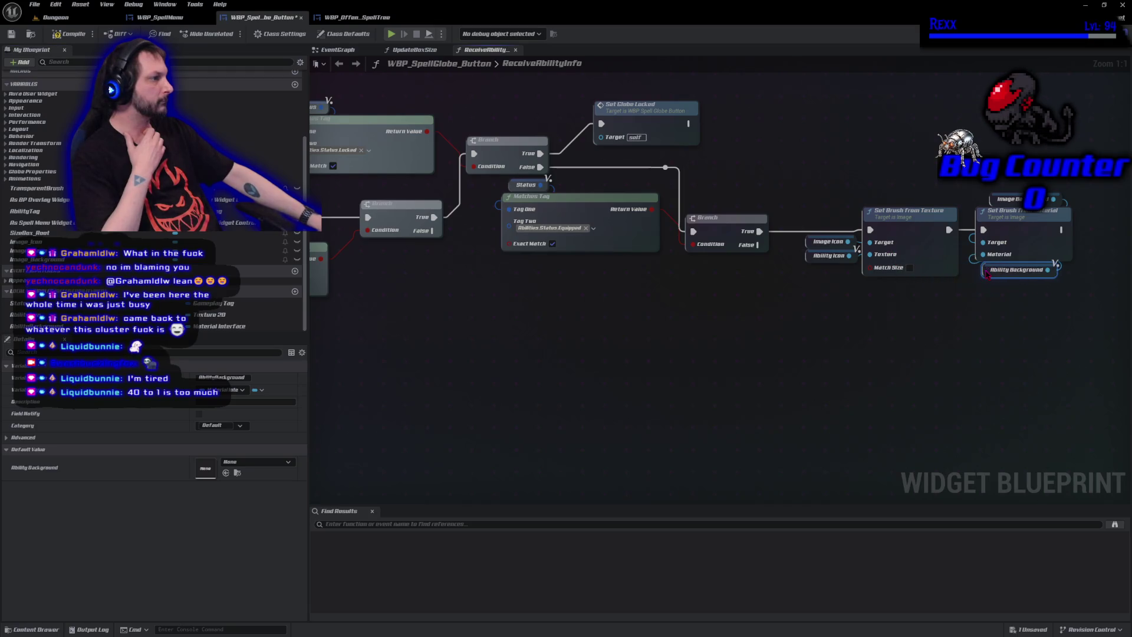
drag(1023, 211, 1096, 211)
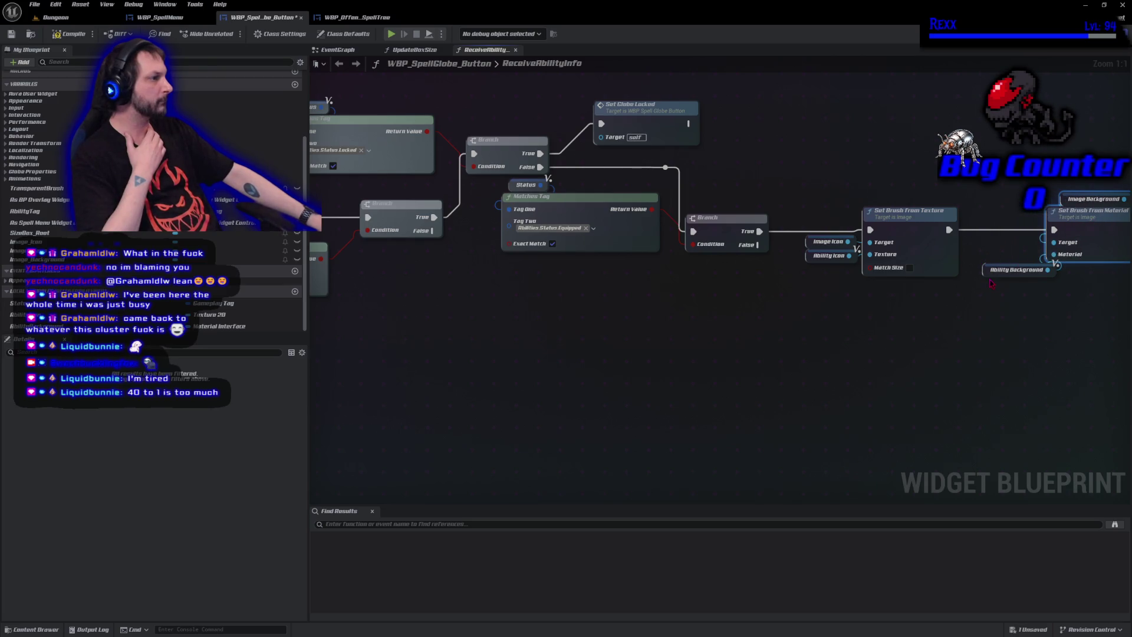
drag(987, 270, 966, 255)
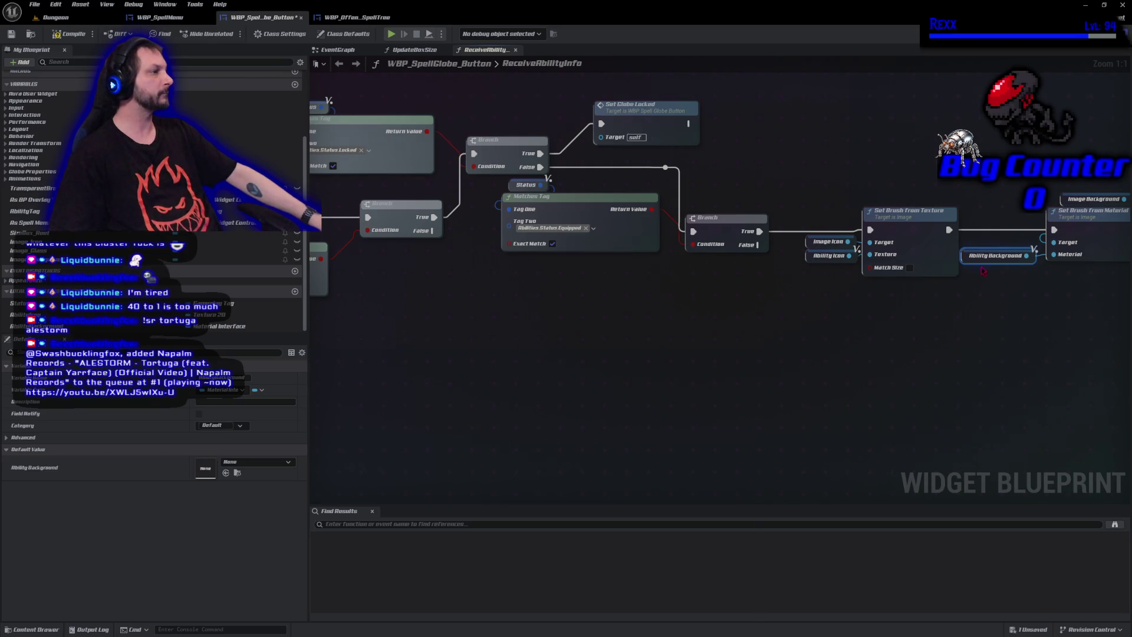
Collapse the two brush nodes and their image references into a new function.
mouse_move(984, 252)
mouse_down()
mouse_move(790, 340)
mouse_move(708, 330)
mouse_up()
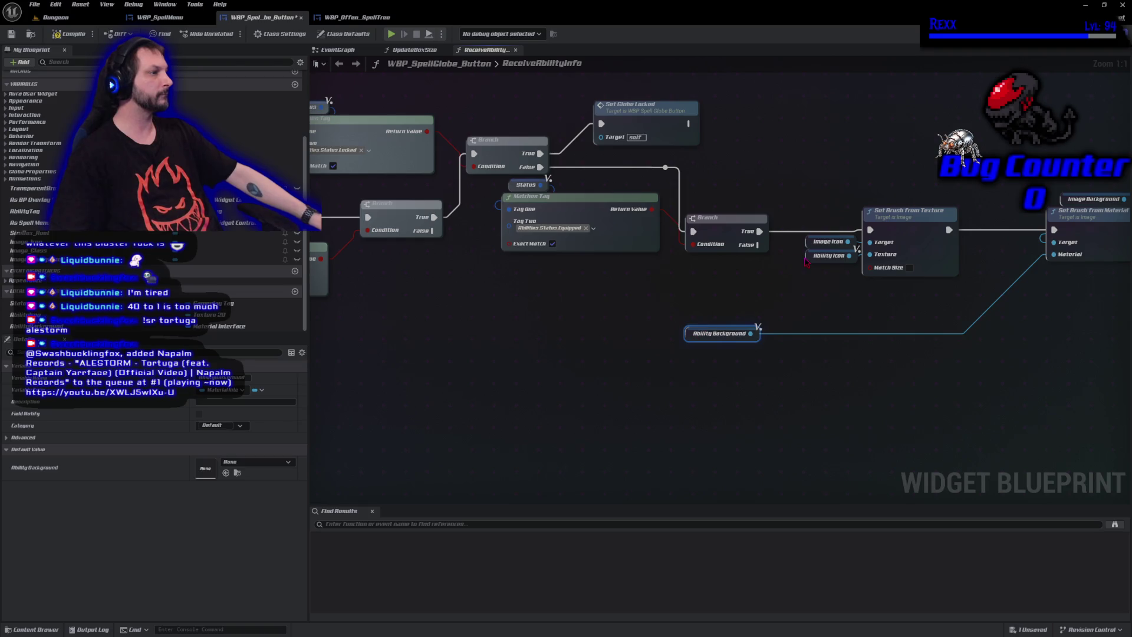
drag(806, 263, 679, 306)
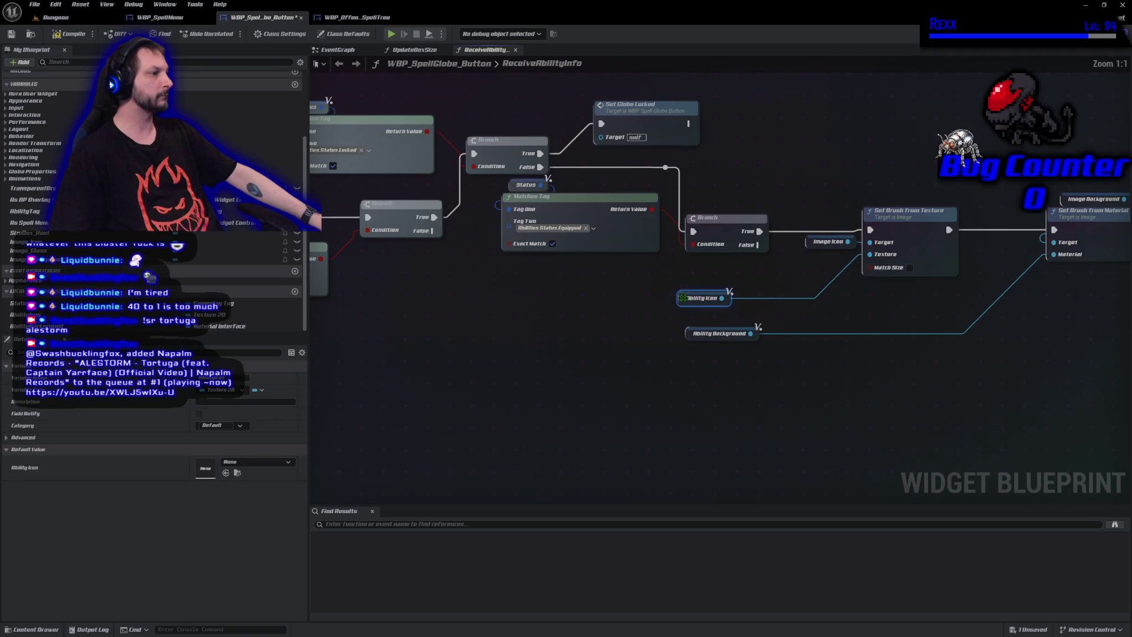
drag(855, 446, 620, 444)
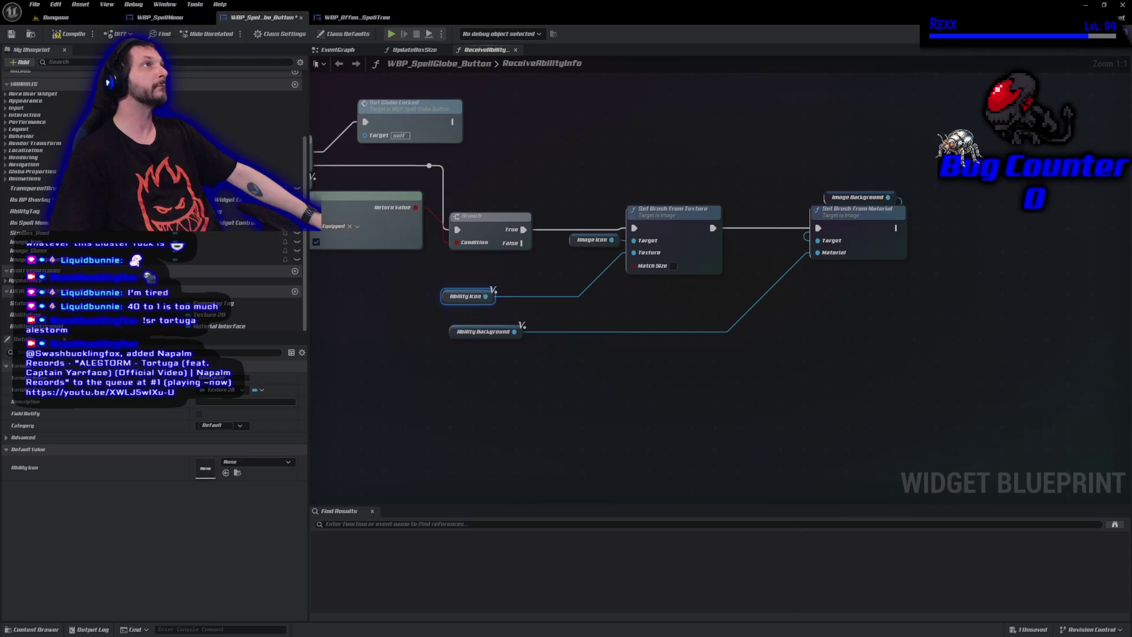
drag(608, 130, 864, 298)
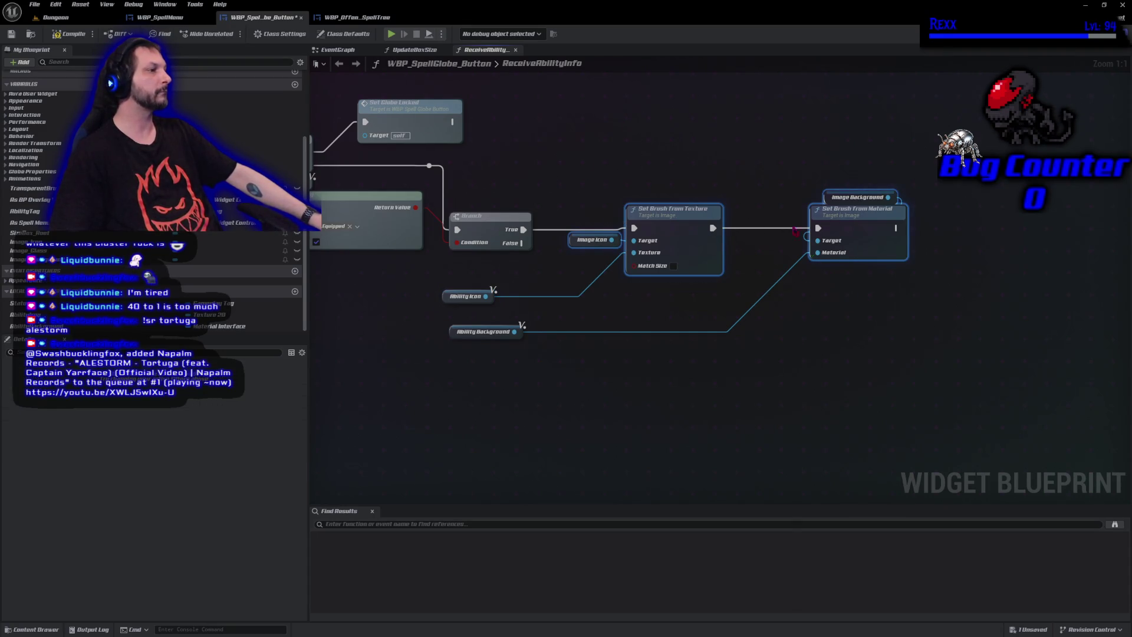
right_click(672, 232)
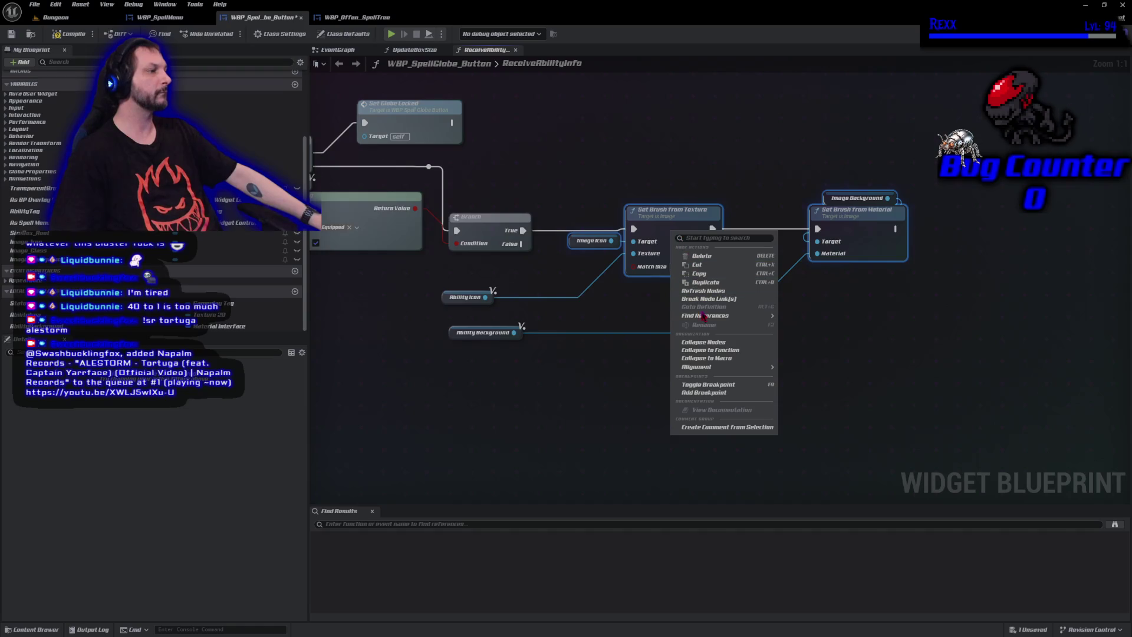
click(713, 350)
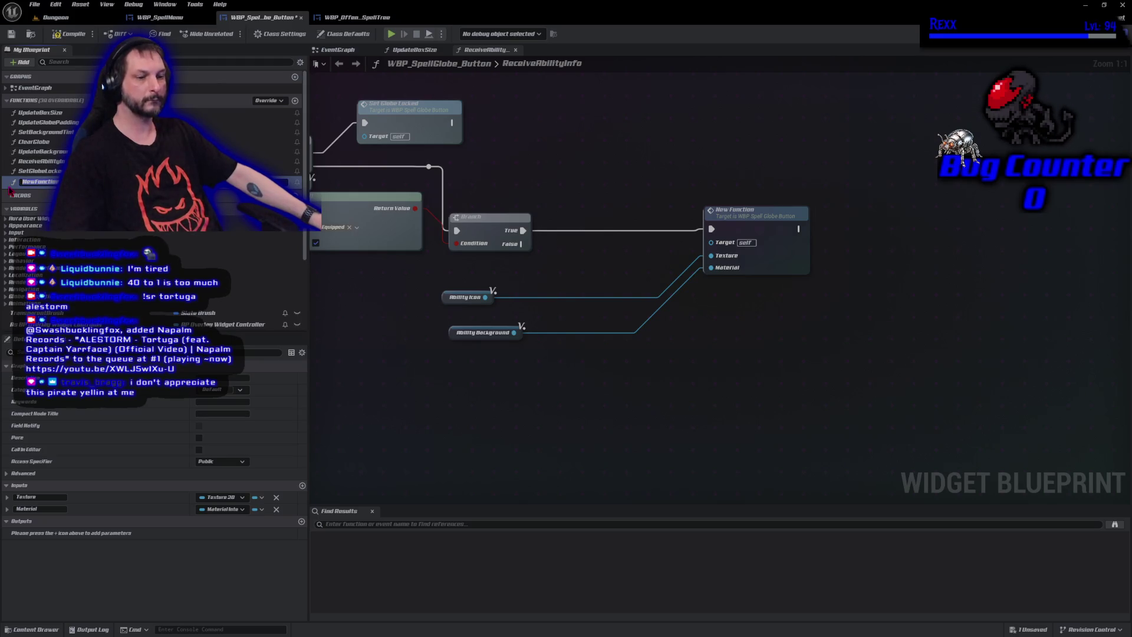
Name the function SetGlobeEquipped and compile the widget blueprint.
text(Set)
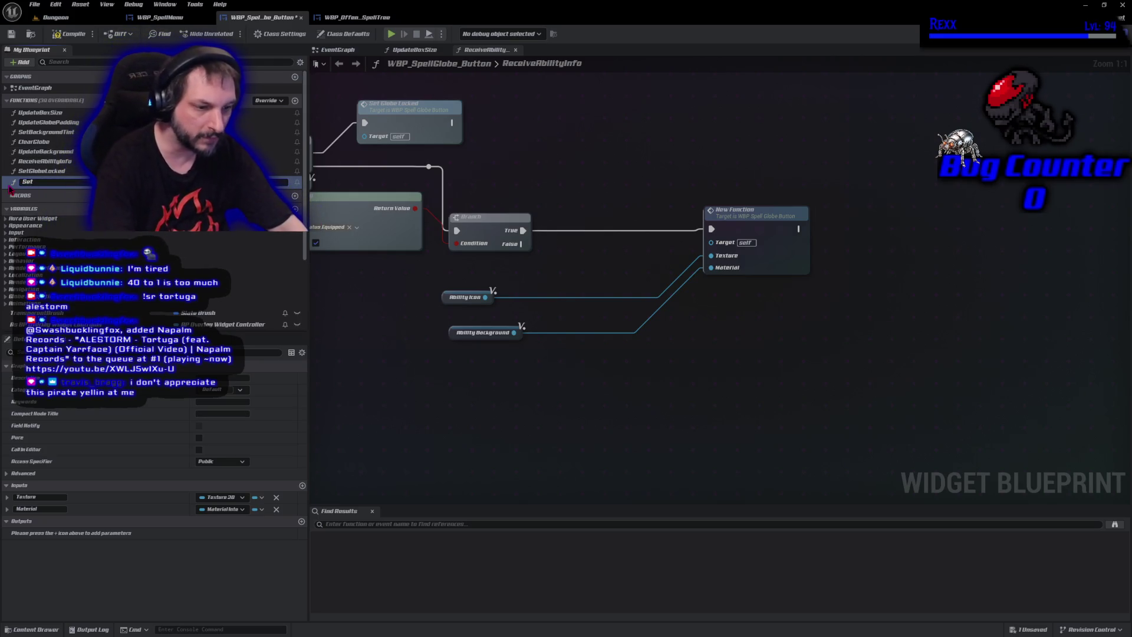
text(Gl)
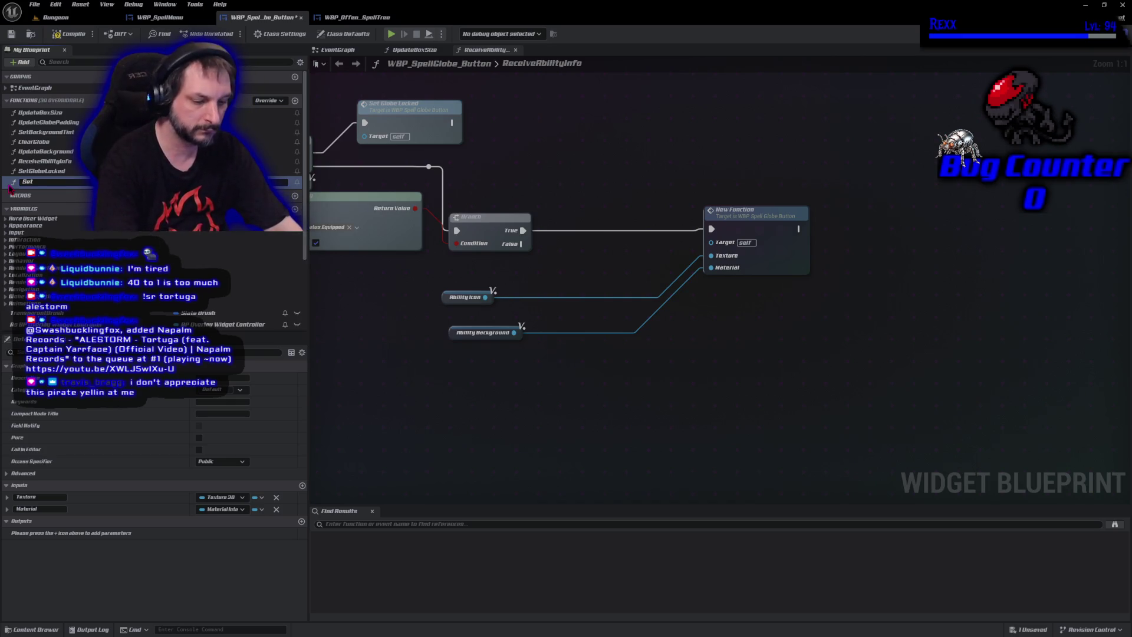
text(obe)
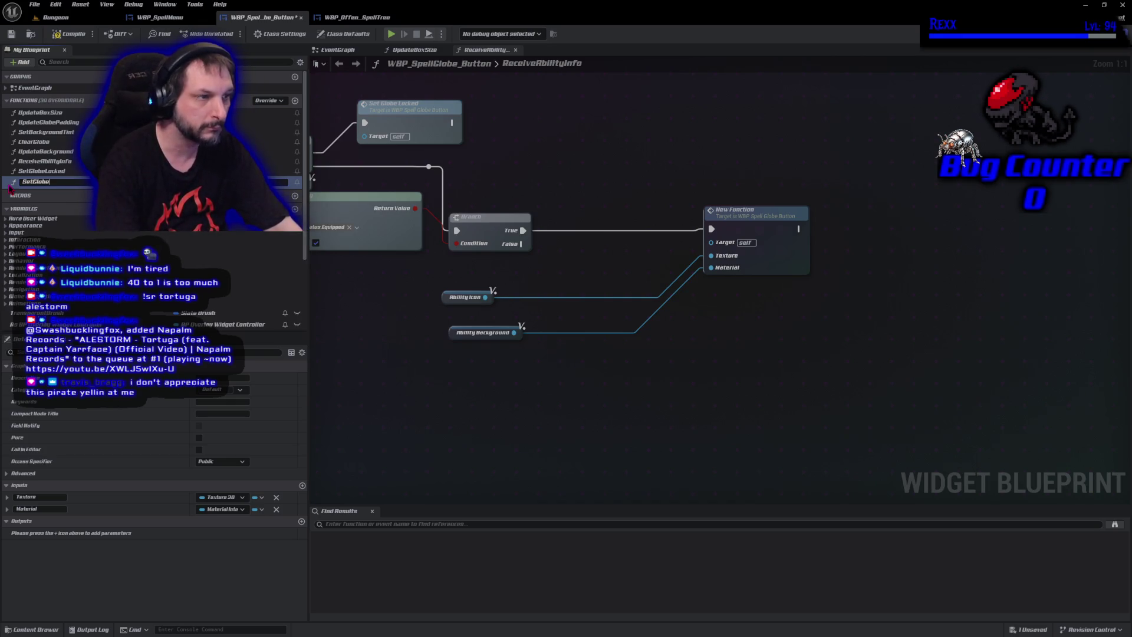
text(Equipped)
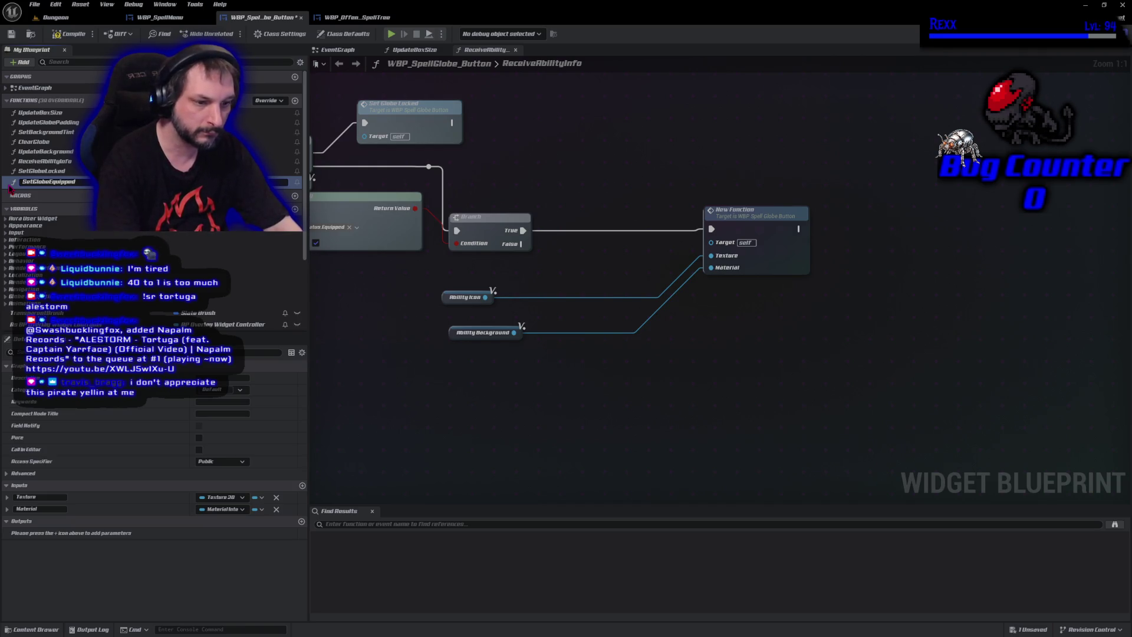
key(Return)
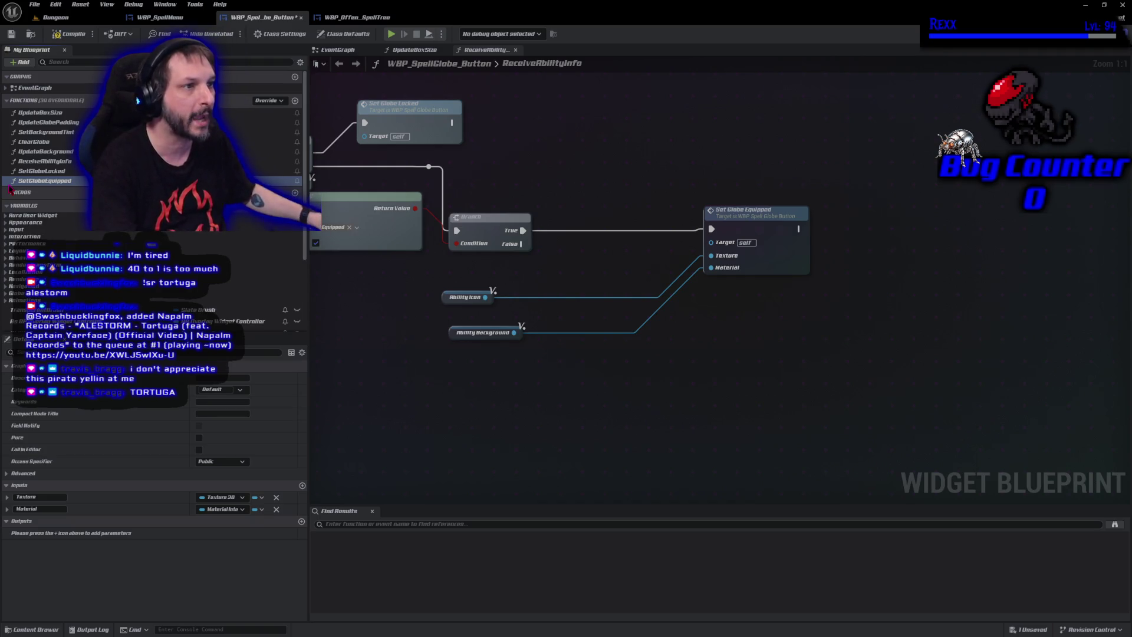
click(69, 38)
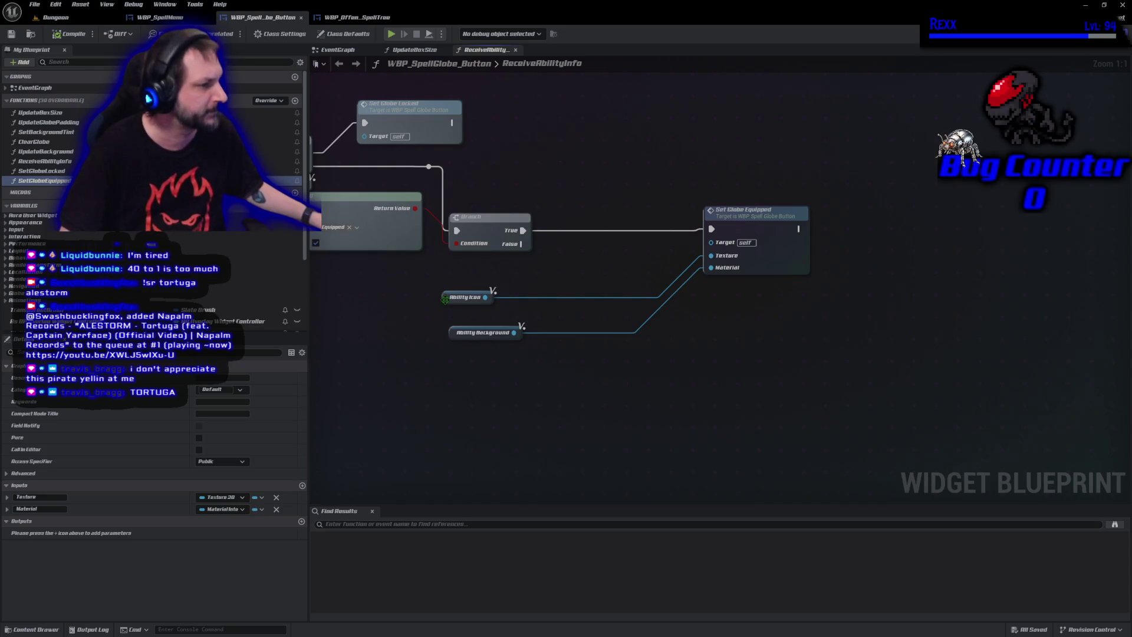
Move the Ability Icon and Ability Background getters and Set Globe Equipped up and left.
mouse_move(469, 297)
mouse_down()
mouse_move(496, 311)
mouse_move(465, 326)
mouse_move(621, 272)
mouse_move(690, 169)
mouse_move(717, 171)
mouse_up()
shift+click(455, 333)
mouse_move(763, 215)
mouse_down()
mouse_move(649, 130)
mouse_move(727, 146)
mouse_up()
Add a reroute point on the Branch True wire, align it, and compile.
double_click(576, 229)
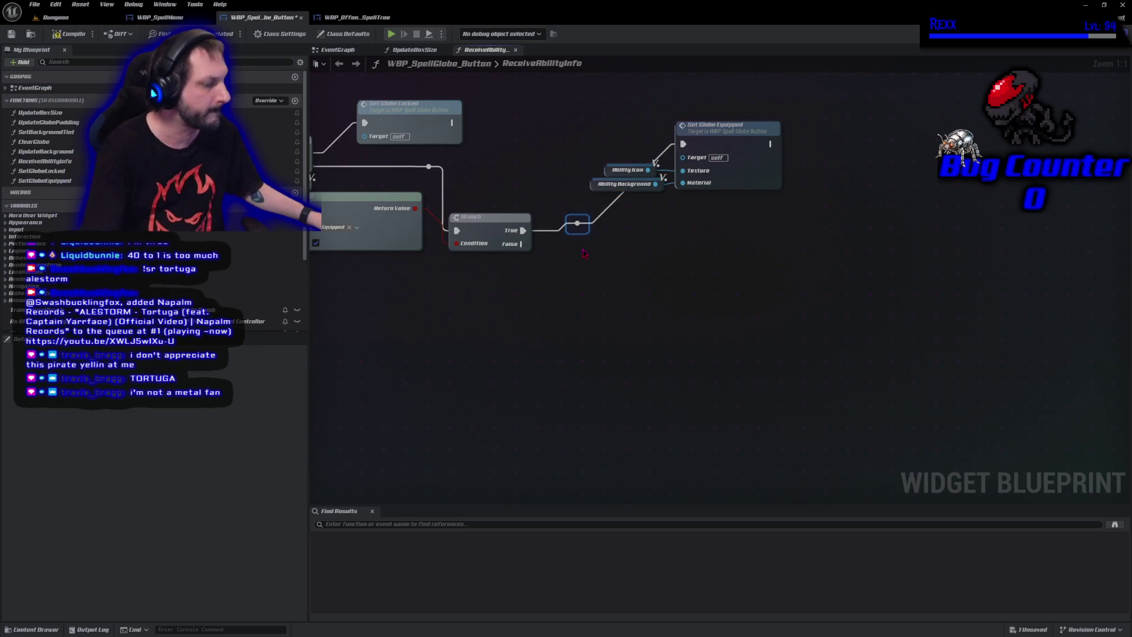
mouse_move(578, 188)
mouse_down()
mouse_move(578, 147)
mouse_move(563, 146)
mouse_up()
key(Left)
key(Left)
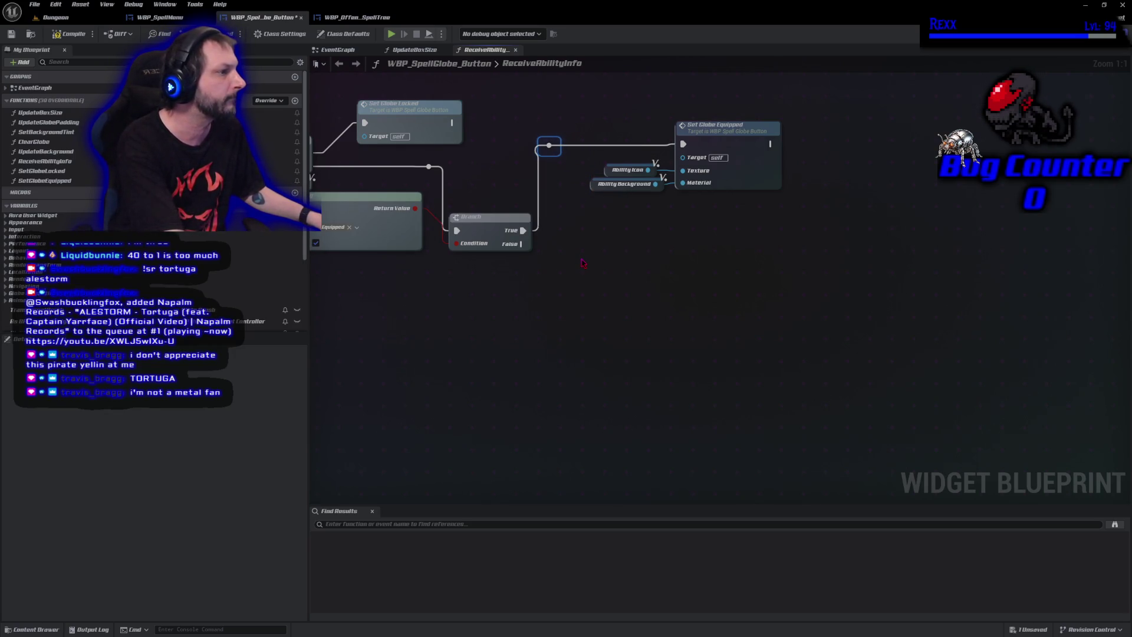
key(Right)
click(579, 265)
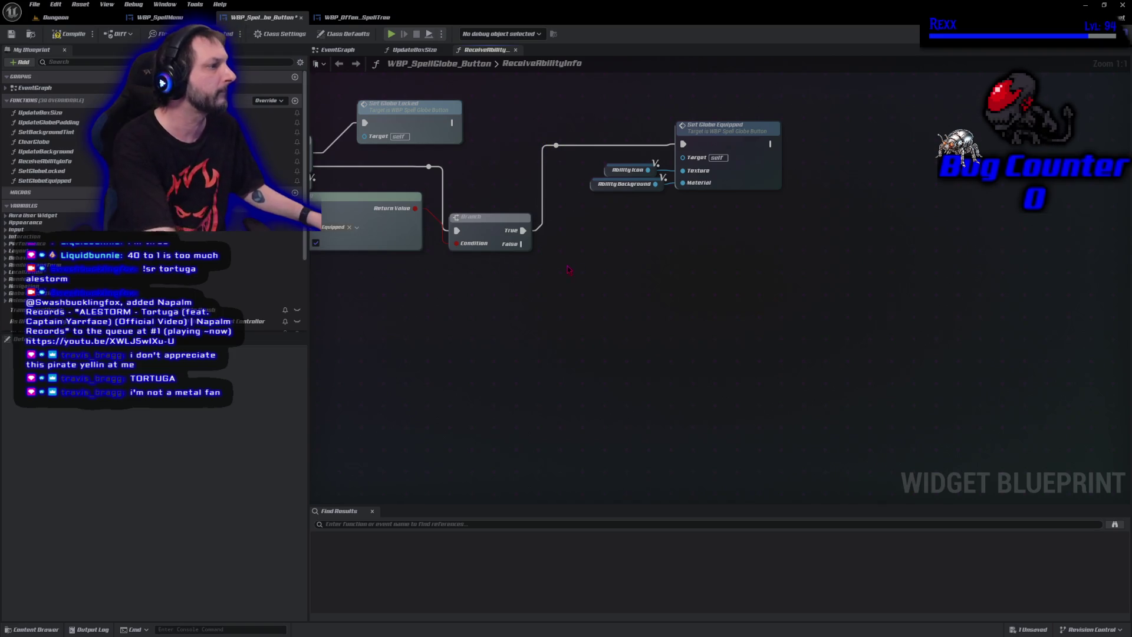
click(68, 34)
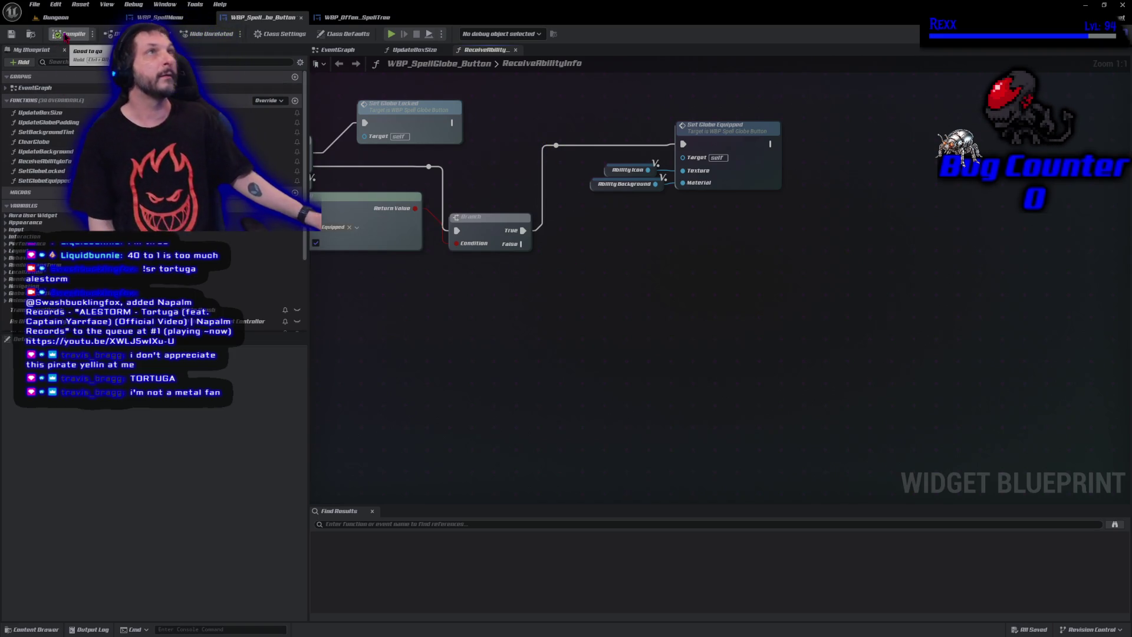
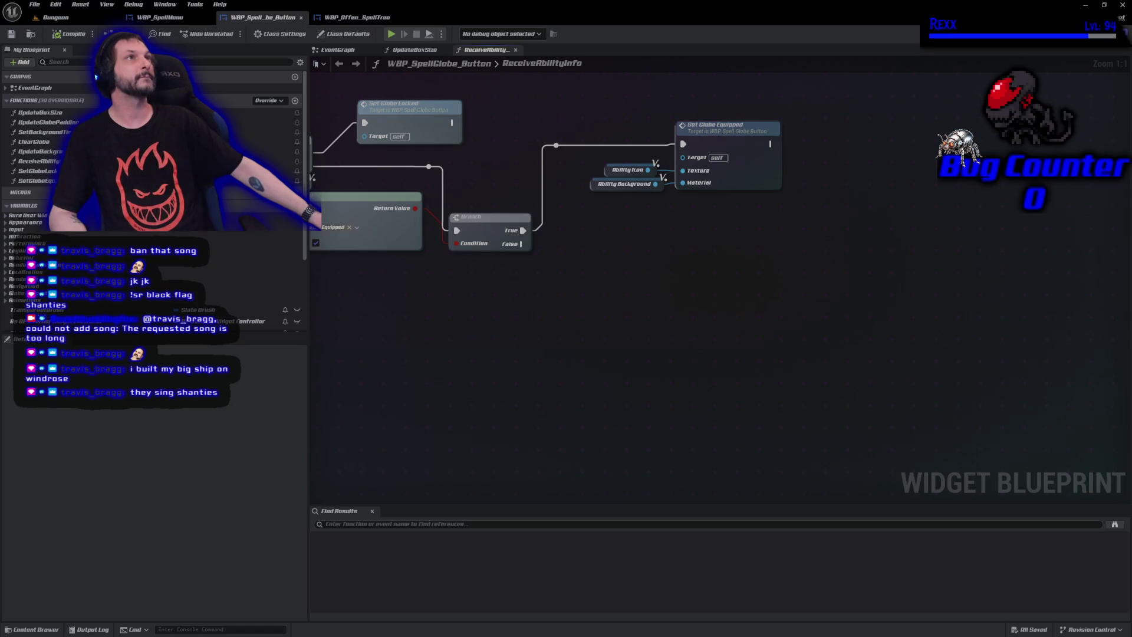
Duplicate the Status, Matches Tag and Branch nodes, wire them from the first Branch's False output, and add a reroute knot.
mouse_move(573, 362)
mouse_down()
mouse_move(770, 334)
mouse_move(459, 157)
mouse_up()
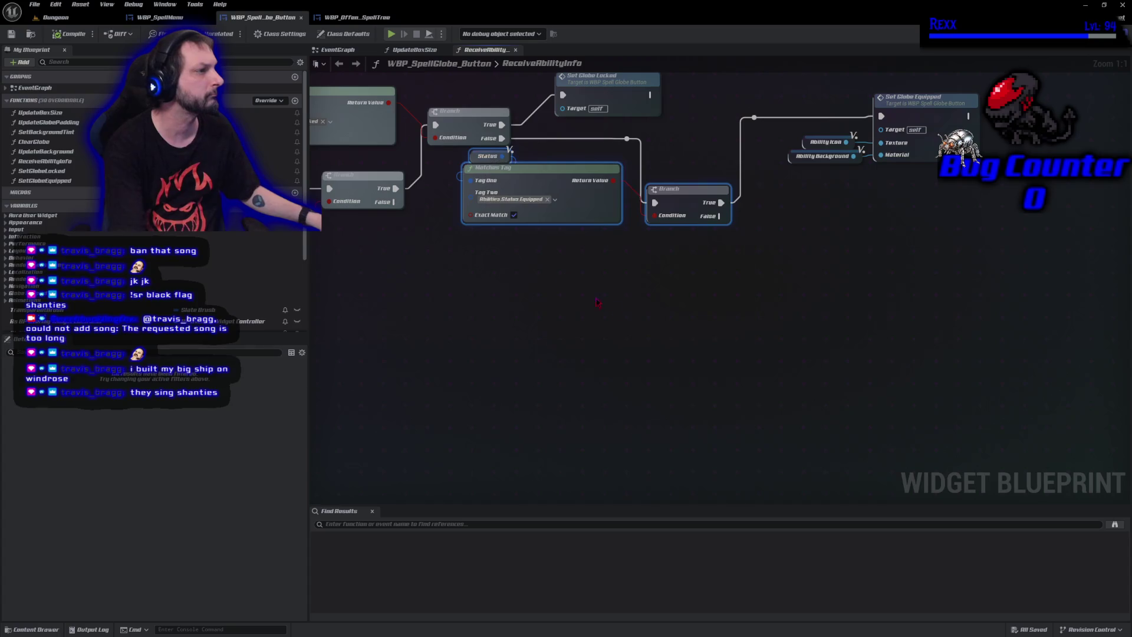
key(ctrl+c)
key(ctrl+v)
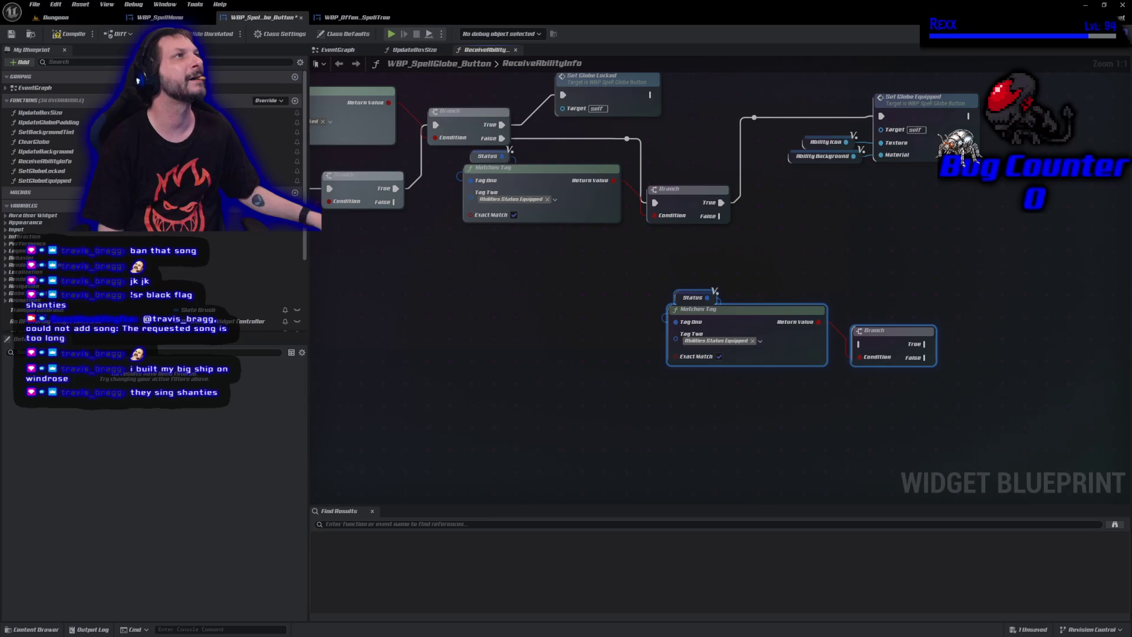
mouse_move(721, 215)
mouse_down()
mouse_move(767, 239)
mouse_move(860, 345)
mouse_up()
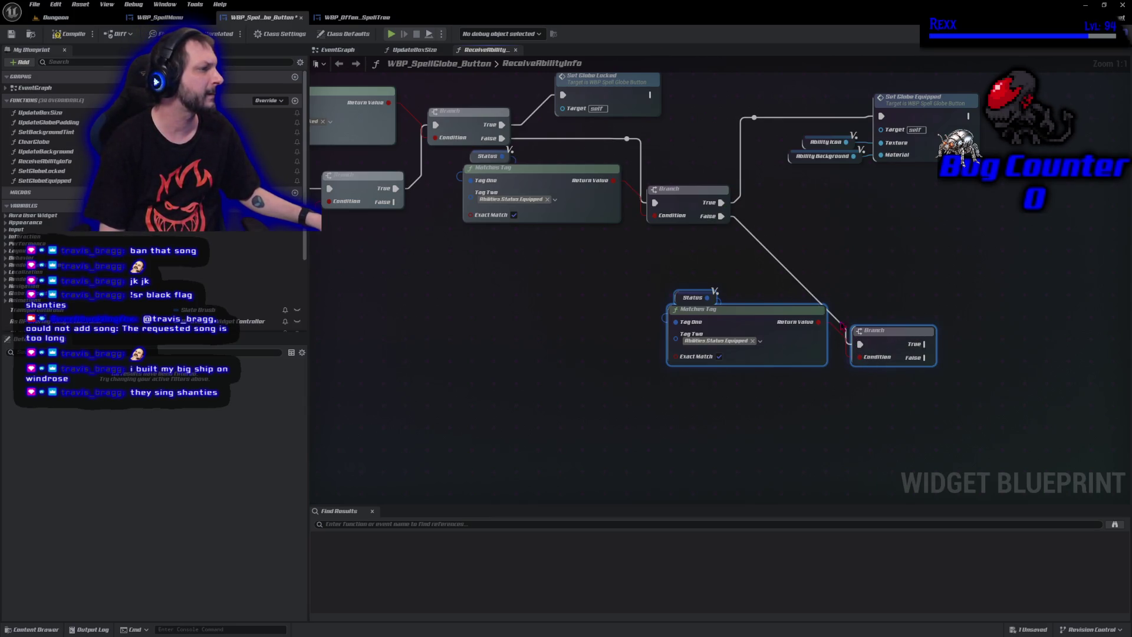
double_click(789, 266)
mouse_move(790, 266)
mouse_down()
mouse_move(747, 266)
mouse_move(747, 343)
mouse_move(738, 321)
mouse_move(731, 371)
mouse_up()
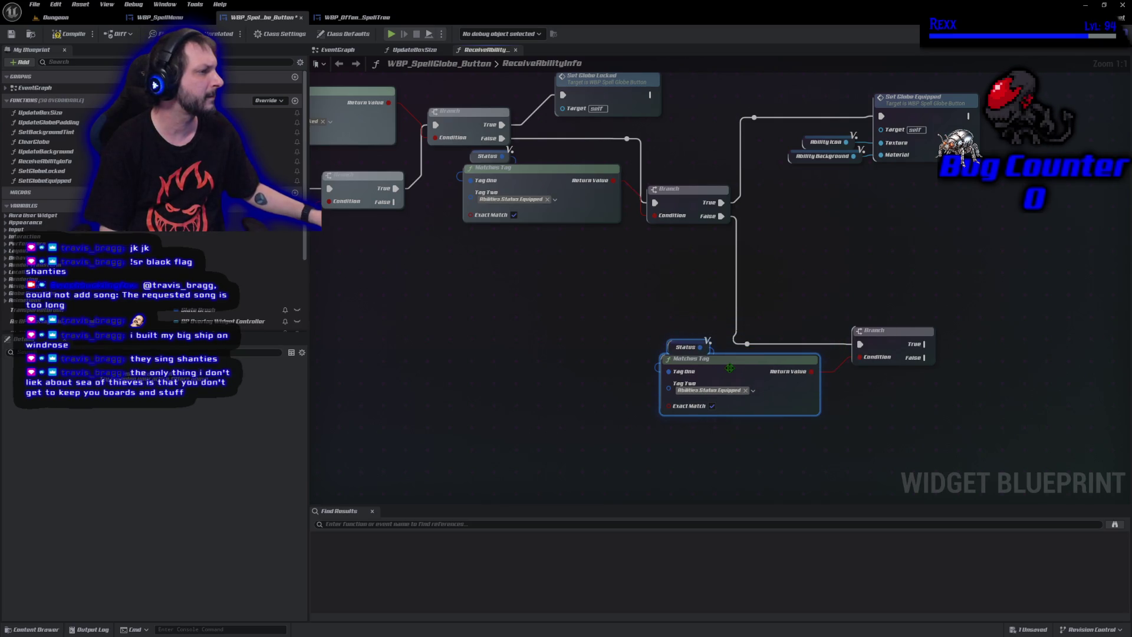
mouse_move(936, 465)
mouse_down()
mouse_move(660, 328)
mouse_move(667, 247)
mouse_up()
Set the duplicated Matches Tag's Tag Two to Abilities.Status.Eligible and save the blueprint.
drag(817, 351, 731, 318)
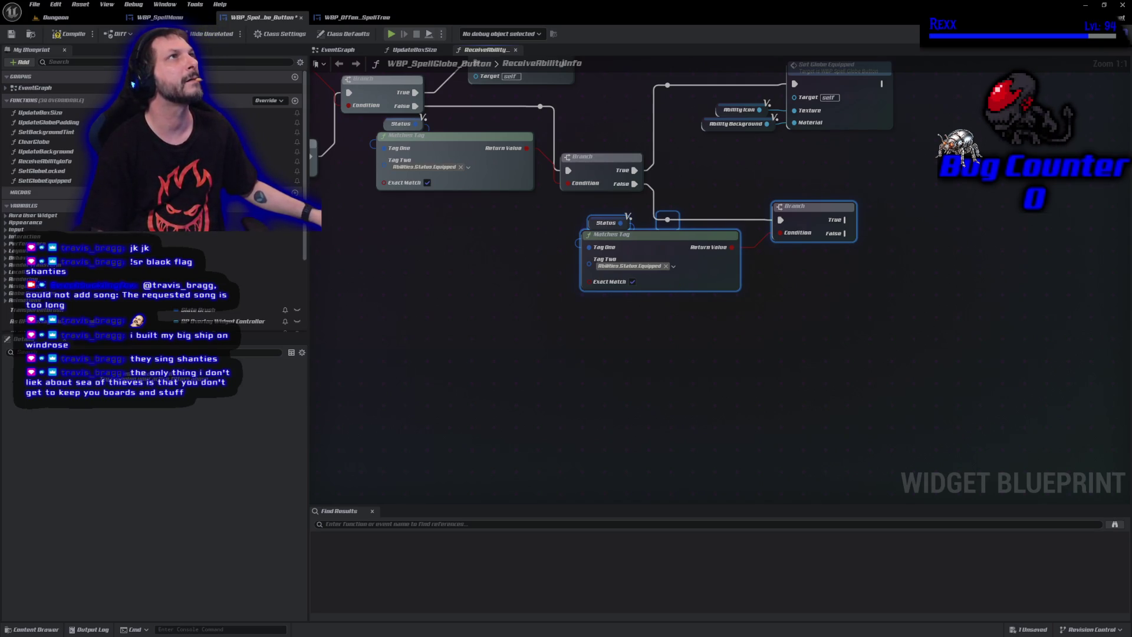
click(635, 266)
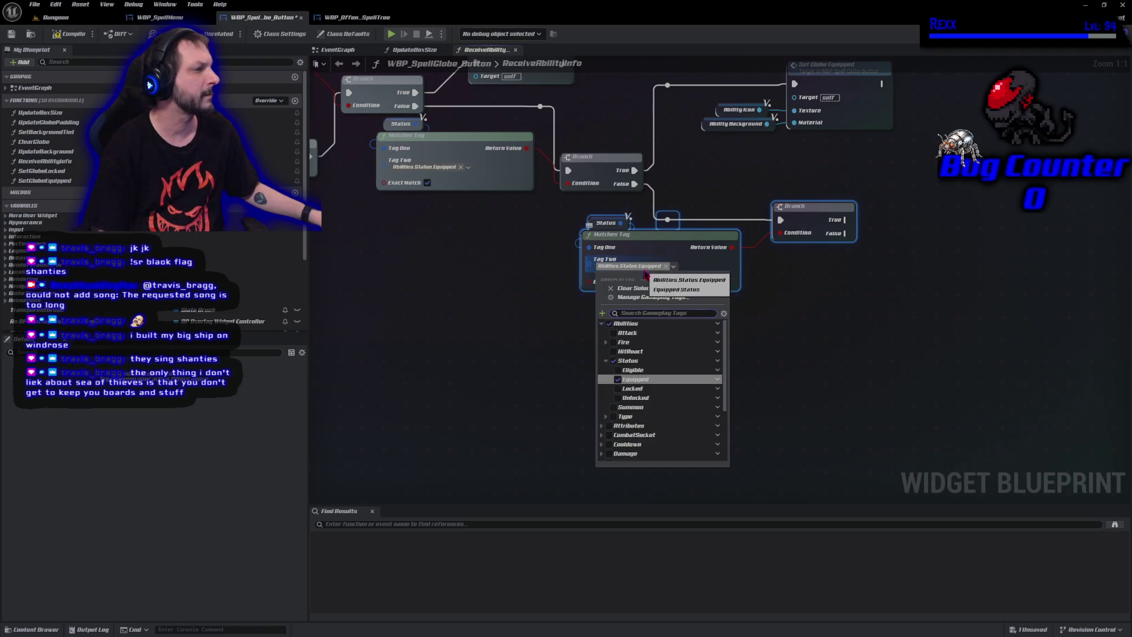
click(623, 371)
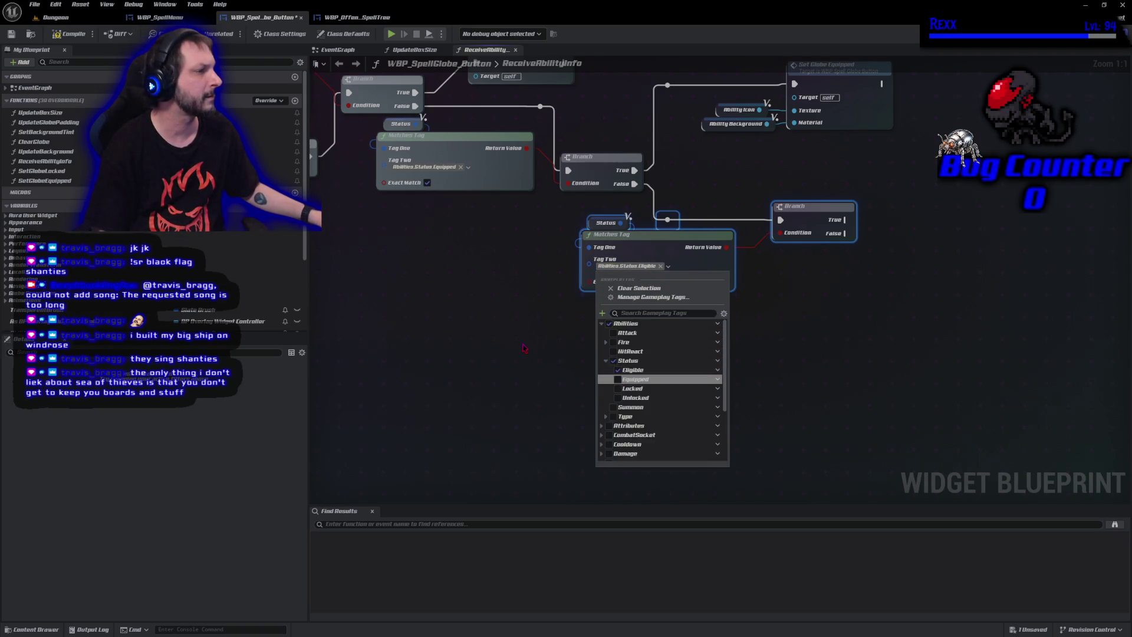
click(350, 244)
key(ctrl+s)
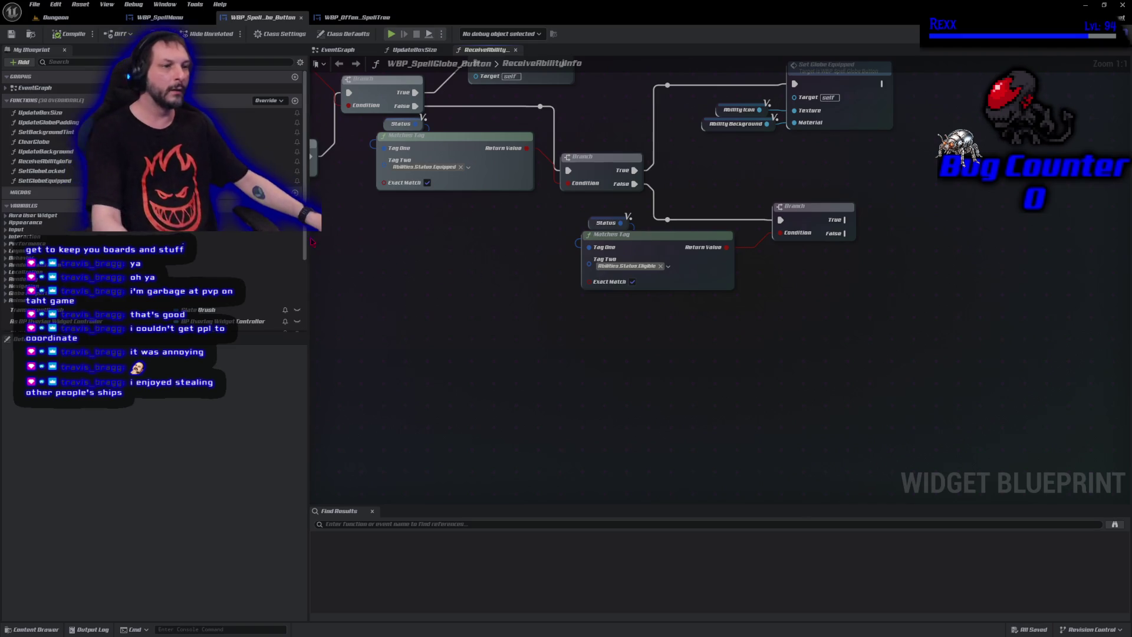
Add an Image_Icon getter with a Set Brush from Texture node, driven by the Eligible Branch's True output.
scroll(241, 250, down, 3)
scroll(240, 250, down, 2)
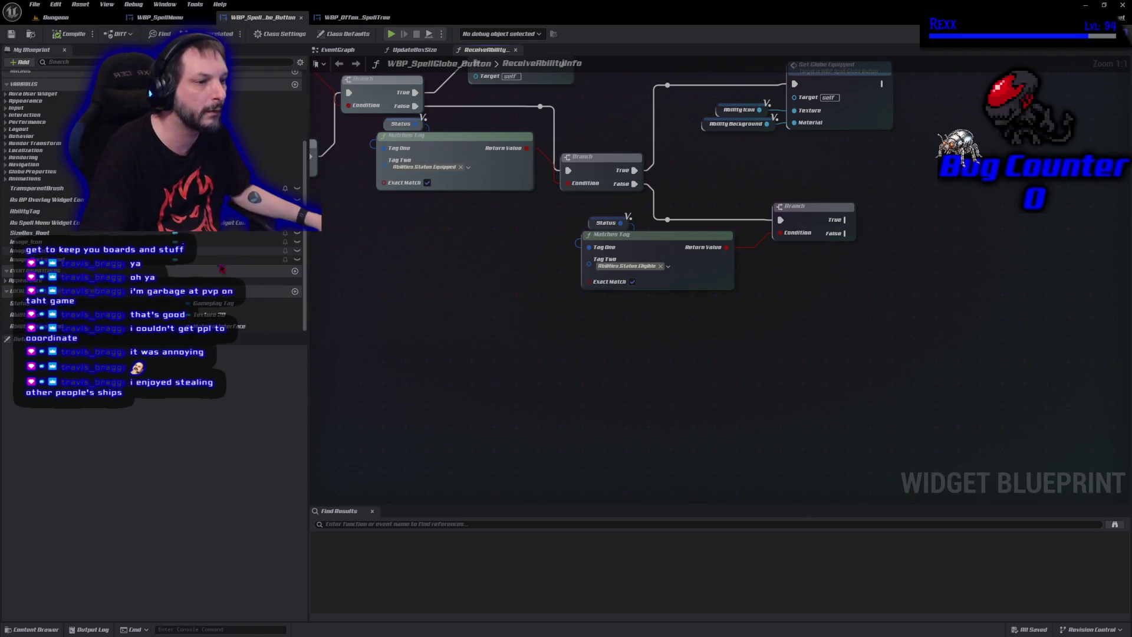
mouse_move(26, 242)
mouse_down()
mouse_move(918, 210)
mouse_move(898, 182)
mouse_move(954, 198)
mouse_up()
text(set)
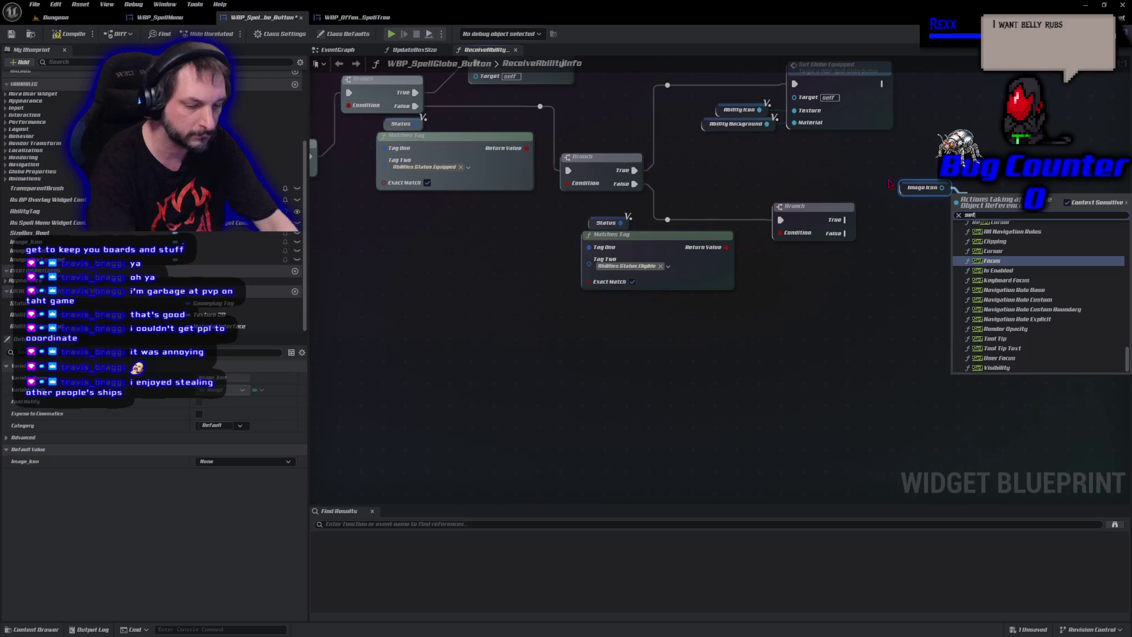
text( brush text)
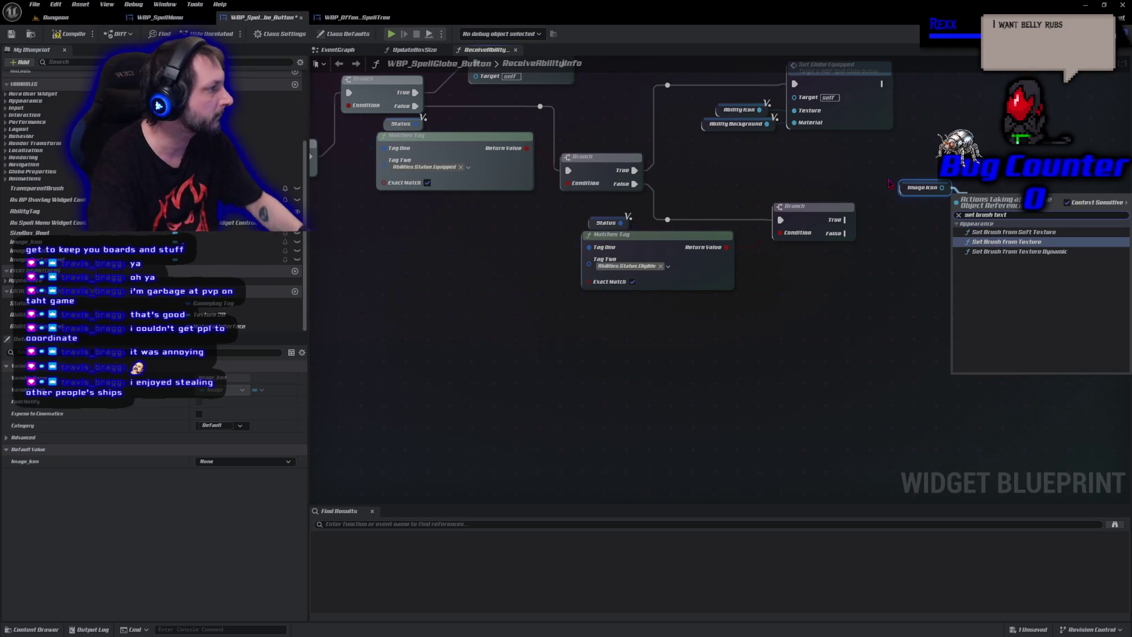
key(Return)
drag(844, 220, 971, 211)
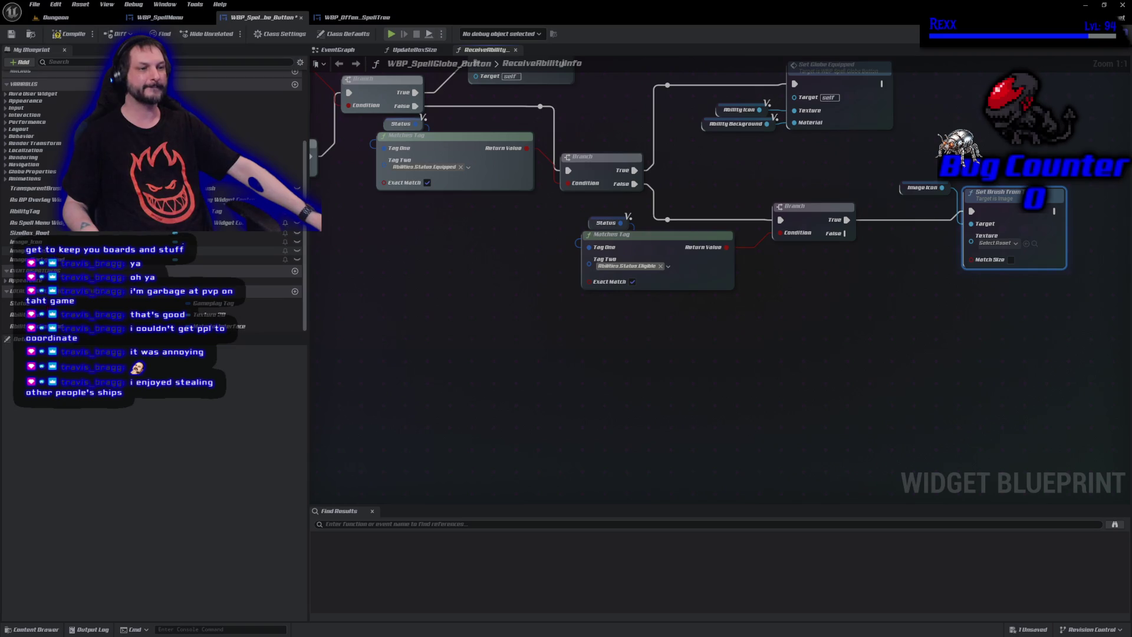
Plug Ability Icon into the brush's Texture input and rearrange the brush, Image Icon and Ability Icon nodes.
click(248, 314)
drag(248, 314, 971, 235)
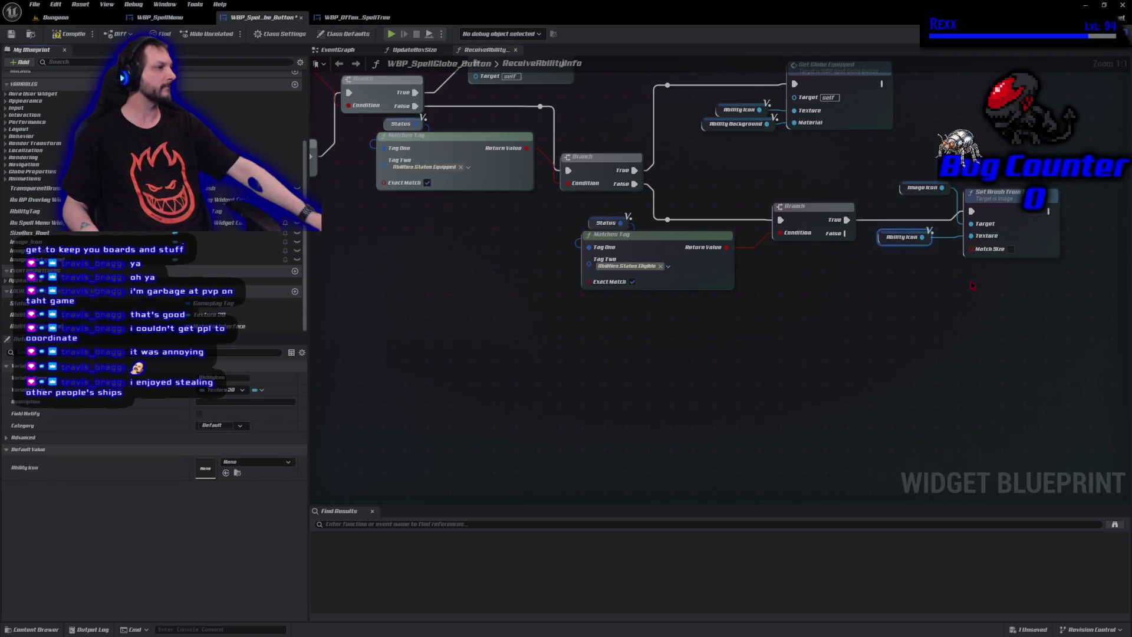
mouse_move(969, 372)
mouse_down()
mouse_move(797, 348)
mouse_move(682, 374)
mouse_up()
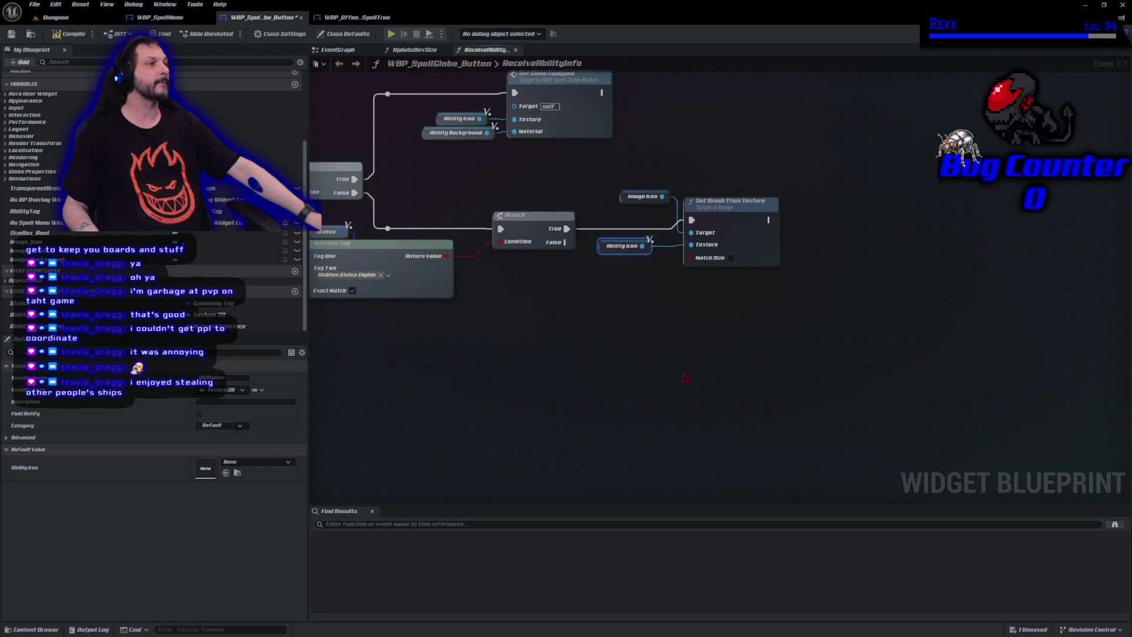
mouse_move(621, 199)
mouse_down()
mouse_move(670, 184)
mouse_move(697, 193)
mouse_up()
mouse_move(739, 152)
mouse_down()
mouse_move(631, 260)
mouse_move(627, 202)
mouse_move(739, 213)
mouse_move(724, 220)
mouse_up()
ctrl+click(626, 245)
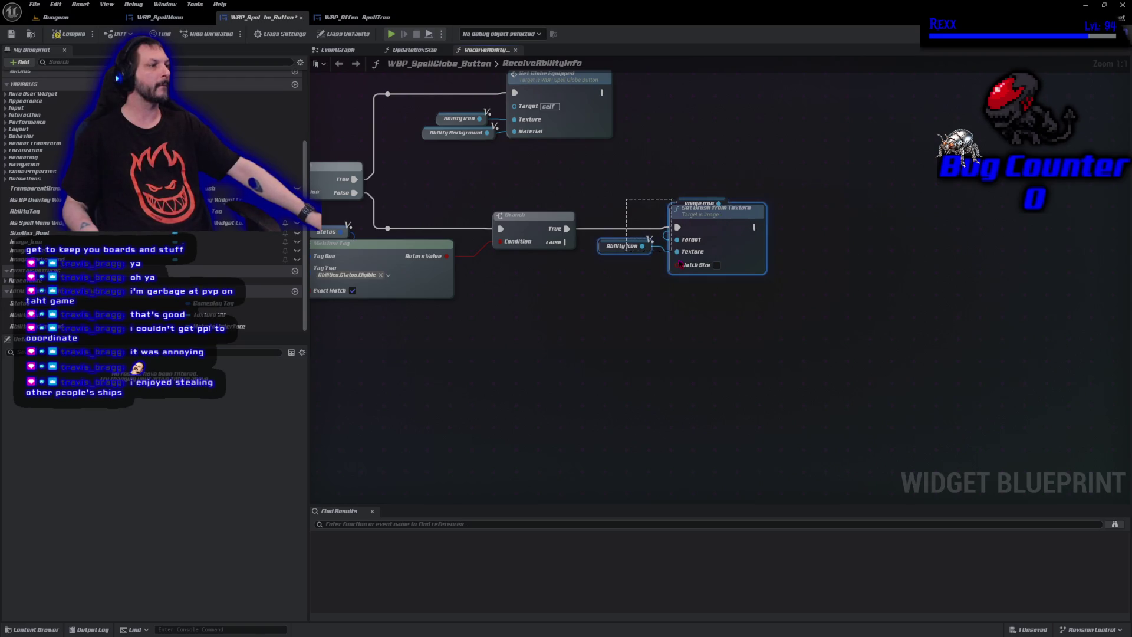
drag(635, 241, 628, 198)
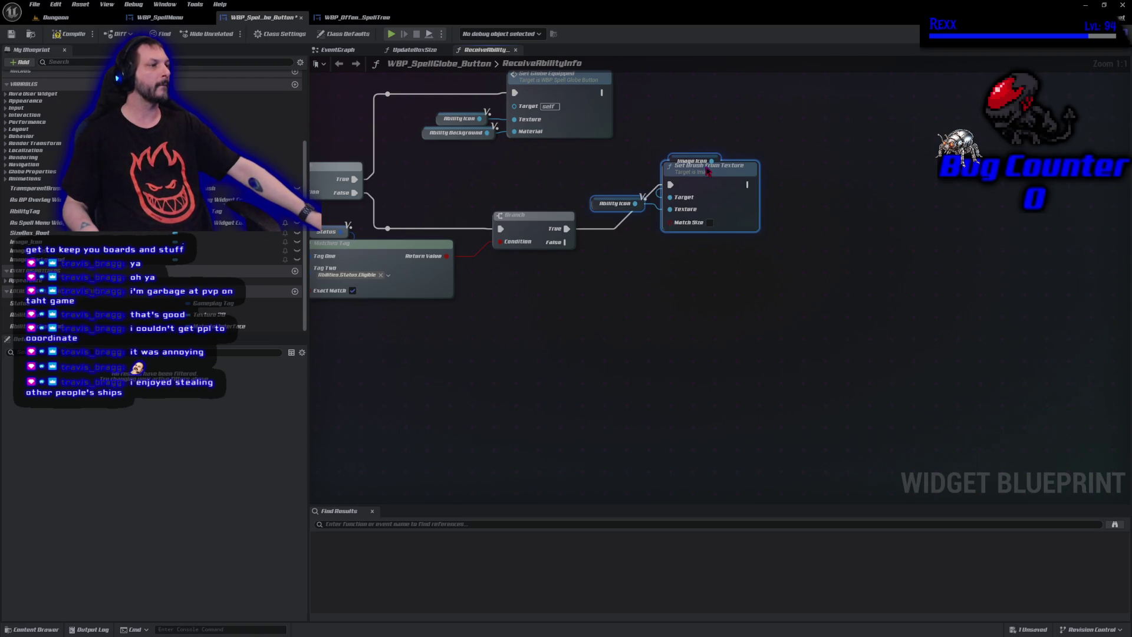
Add a reroute knot on the True wire and place an Image Background getter in the graph.
double_click(579, 223)
mouse_move(579, 222)
mouse_down()
mouse_move(578, 187)
mouse_move(600, 187)
mouse_up()
click(666, 271)
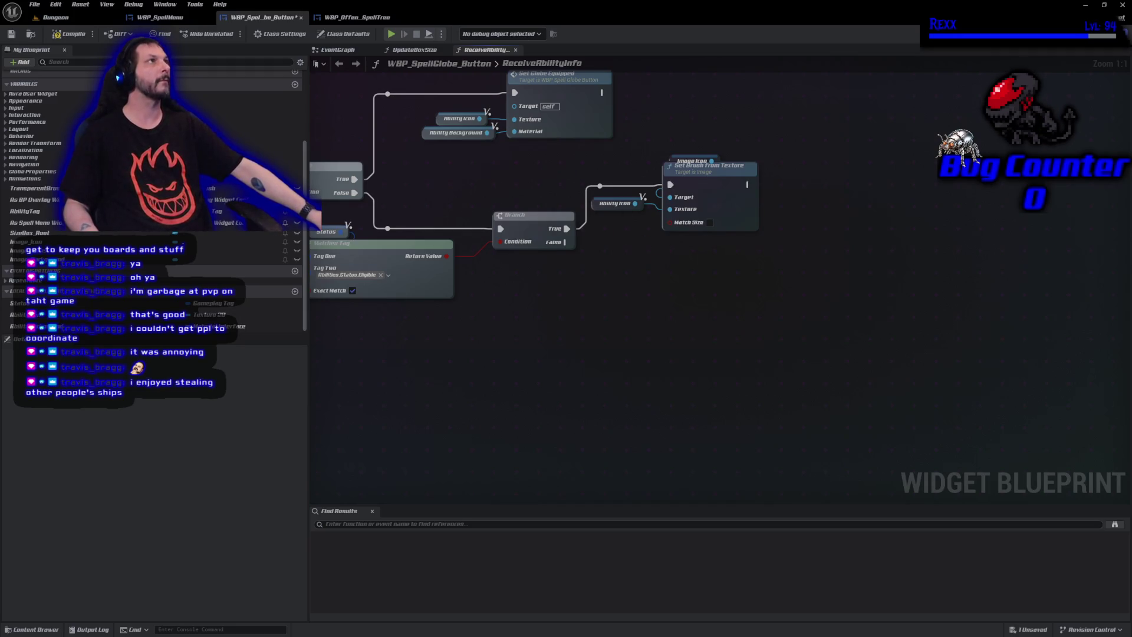
click(235, 259)
mouse_move(236, 259)
mouse_down()
mouse_move(819, 236)
mouse_move(805, 183)
mouse_move(823, 169)
mouse_move(920, 174)
mouse_move(885, 181)
mouse_up()
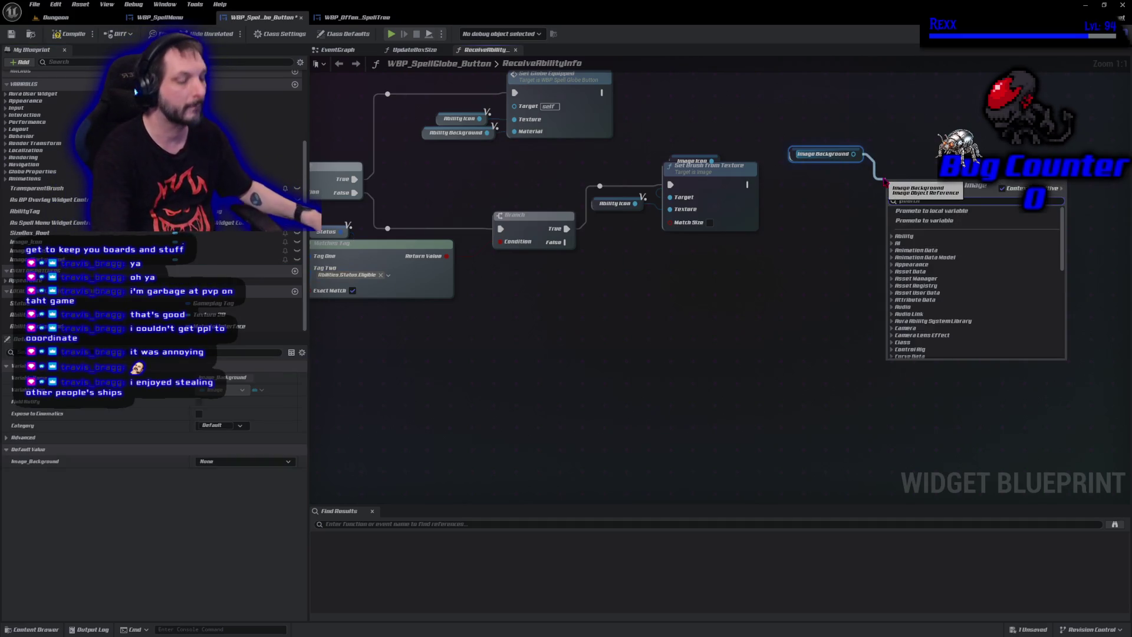
Add a Set Brush From Material node after Set Brush From Texture, targeting Image Background.
text(set material)
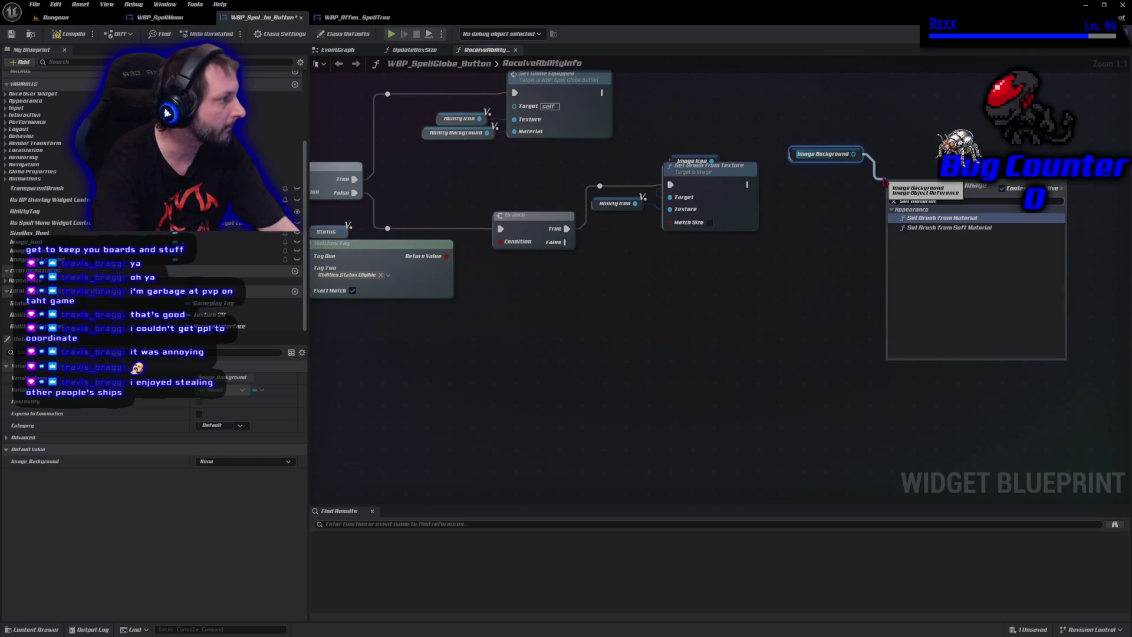
key(Return)
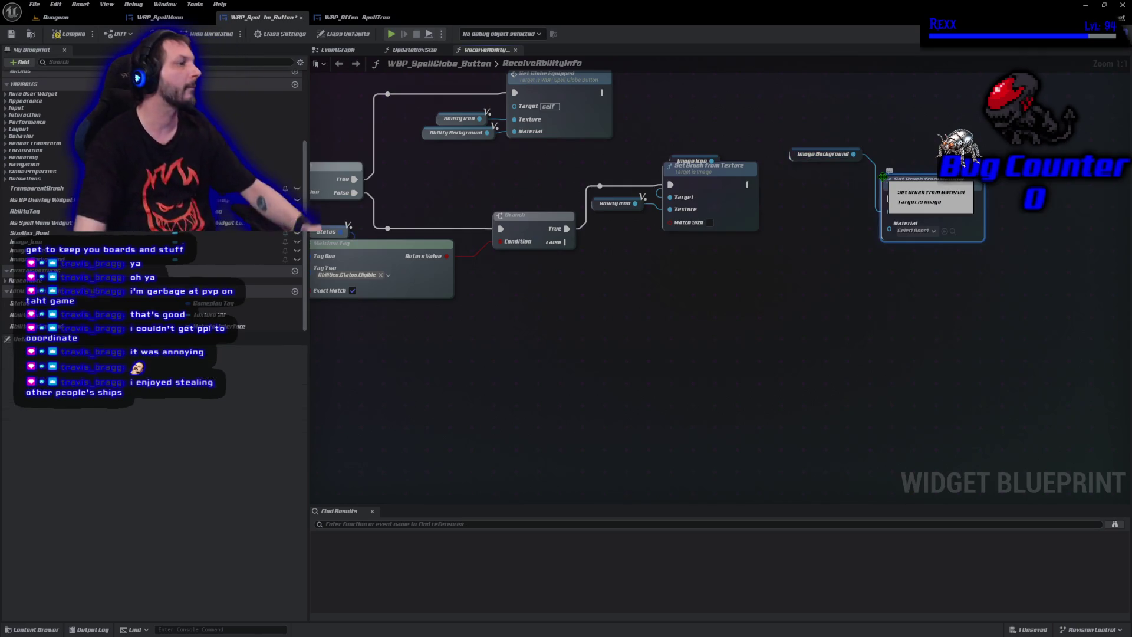
drag(747, 185, 889, 198)
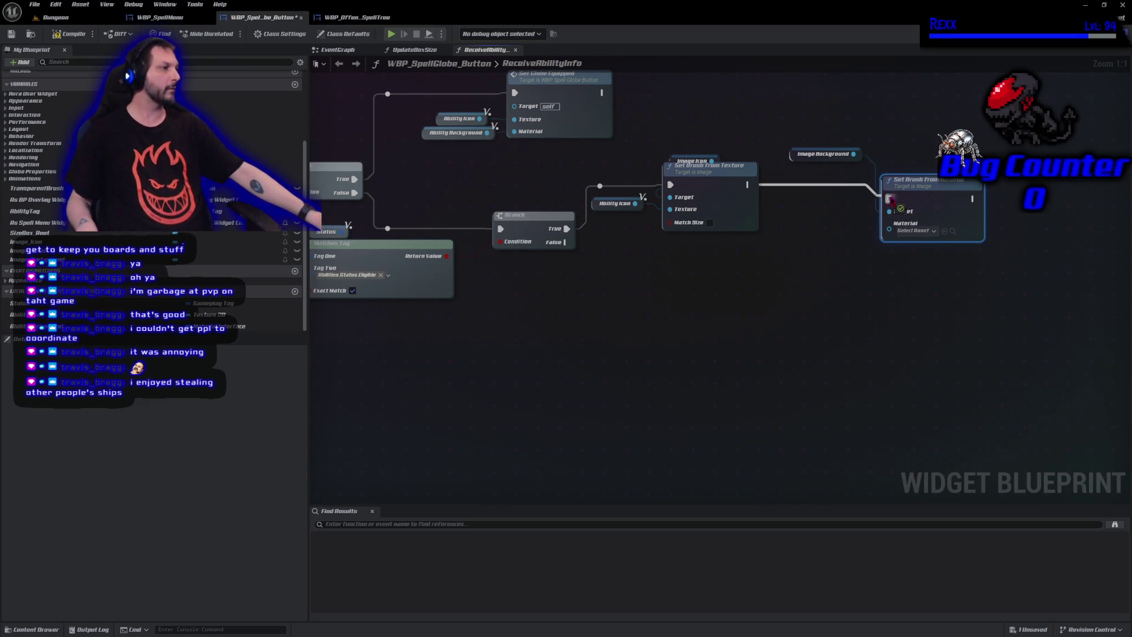
mouse_move(789, 153)
mouse_down()
mouse_move(858, 142)
mouse_move(900, 194)
mouse_move(857, 188)
mouse_move(884, 187)
mouse_up()
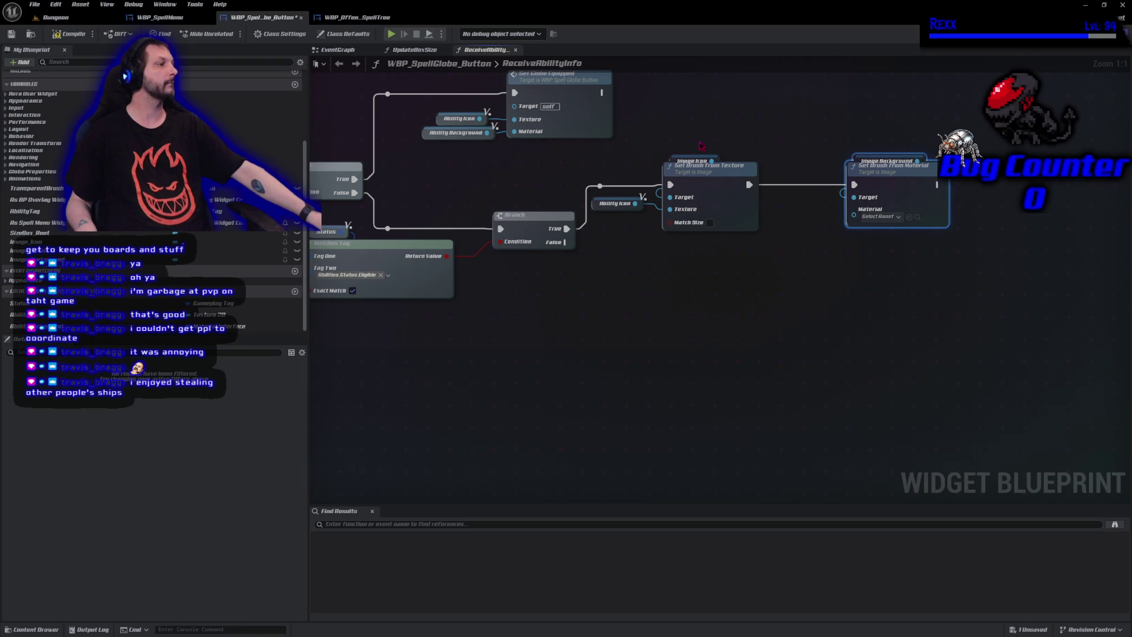
Set the Set Brush From Material node's material to MI_LockedBG.
click(876, 216)
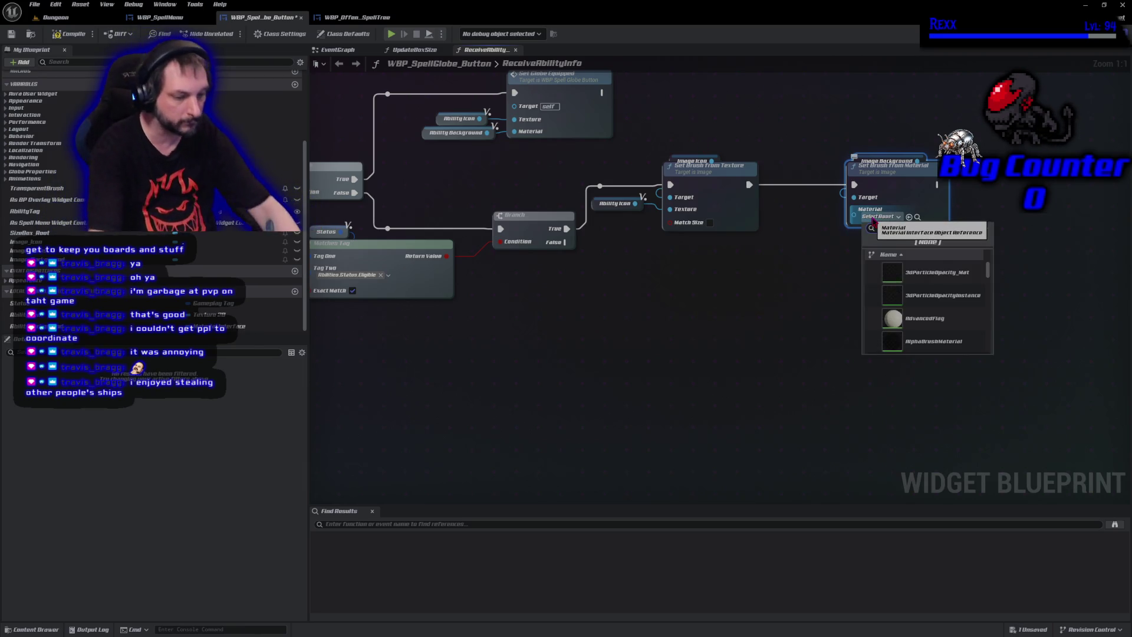
text(locked)
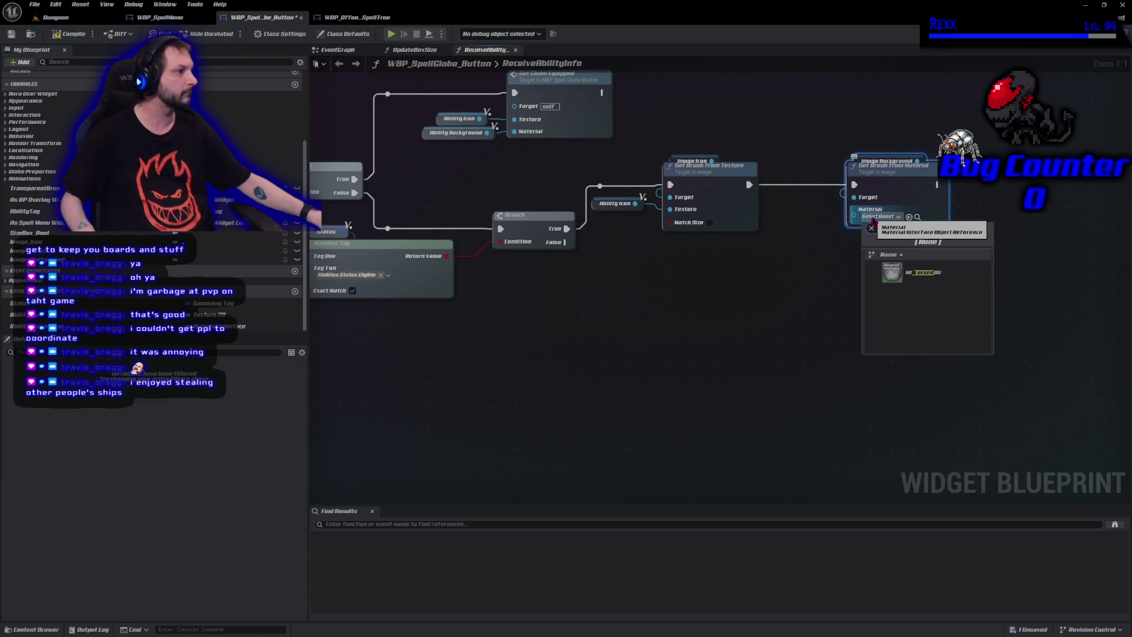
click(912, 274)
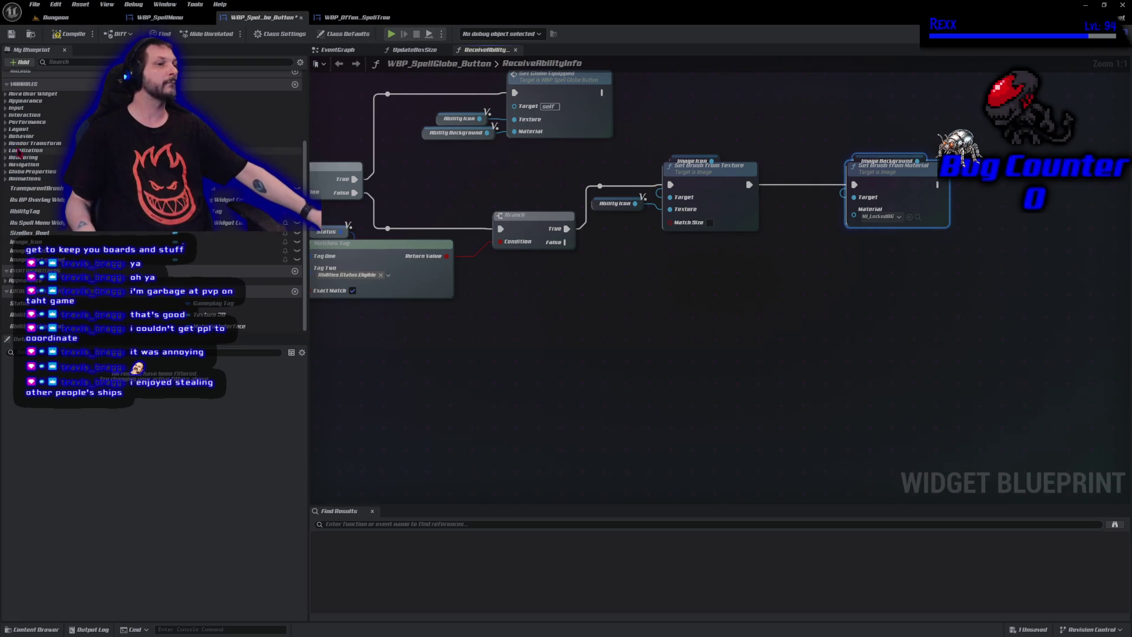
Move the Set Brush from Material node next to Set Brush from Texture.
click(68, 34)
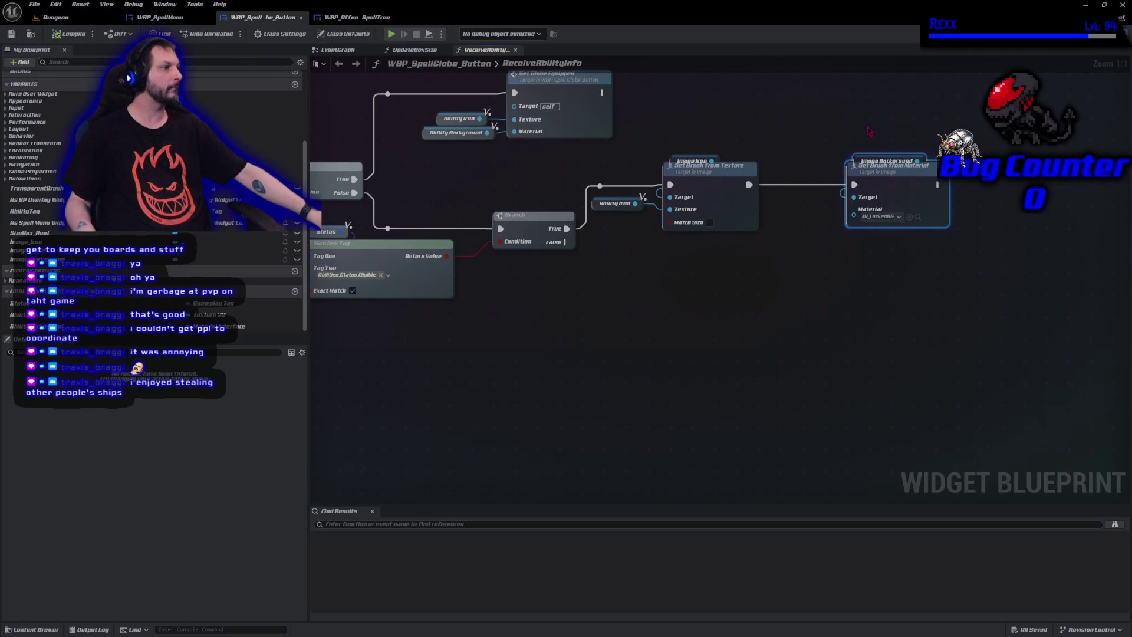
drag(901, 191, 830, 190)
click(827, 272)
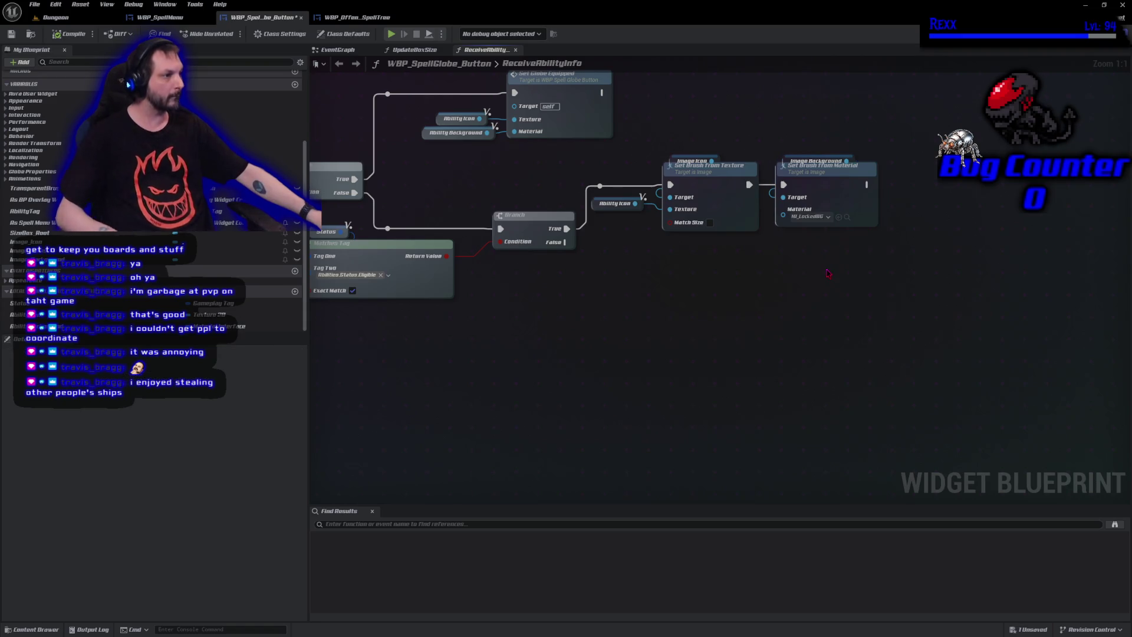
Save the blueprint and marquee-select both Set Brush nodes.
key(ctrl+s)
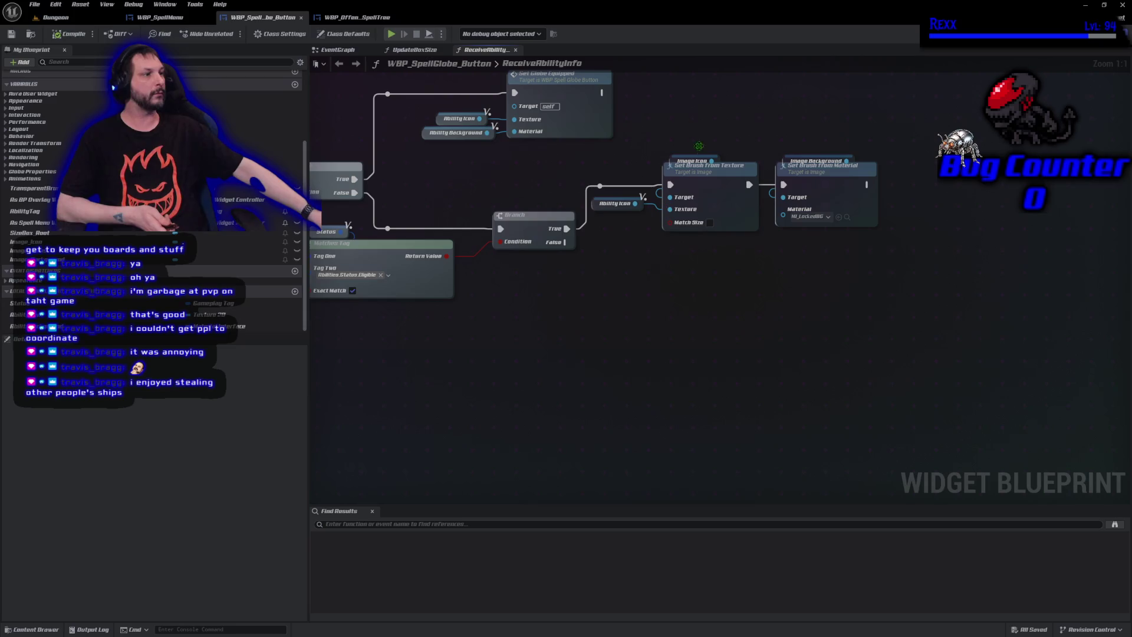
drag(686, 173, 851, 246)
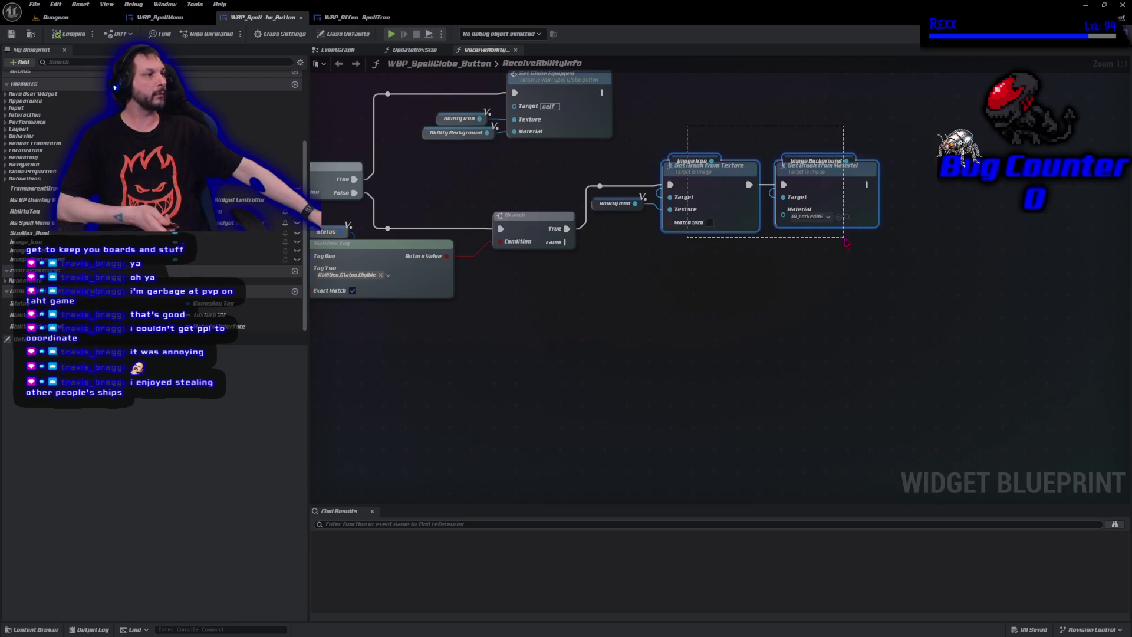
Collapse both Set Brush nodes into a new function, then open WBP_SpellMenu's Designer view.
right_click(826, 197)
click(864, 314)
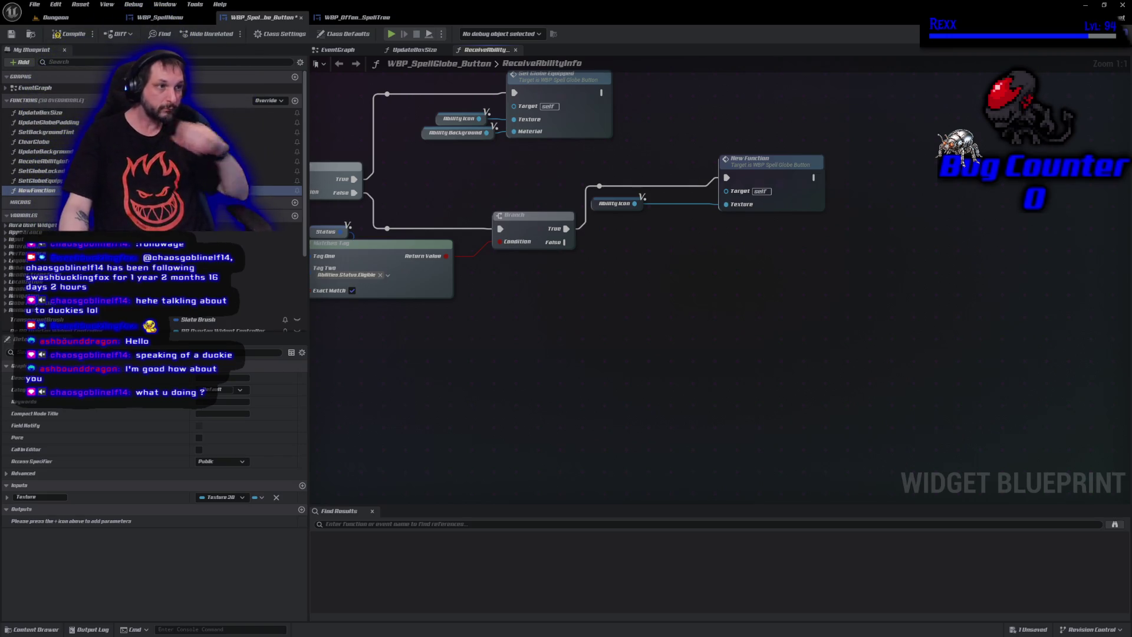
click(160, 19)
click(1082, 34)
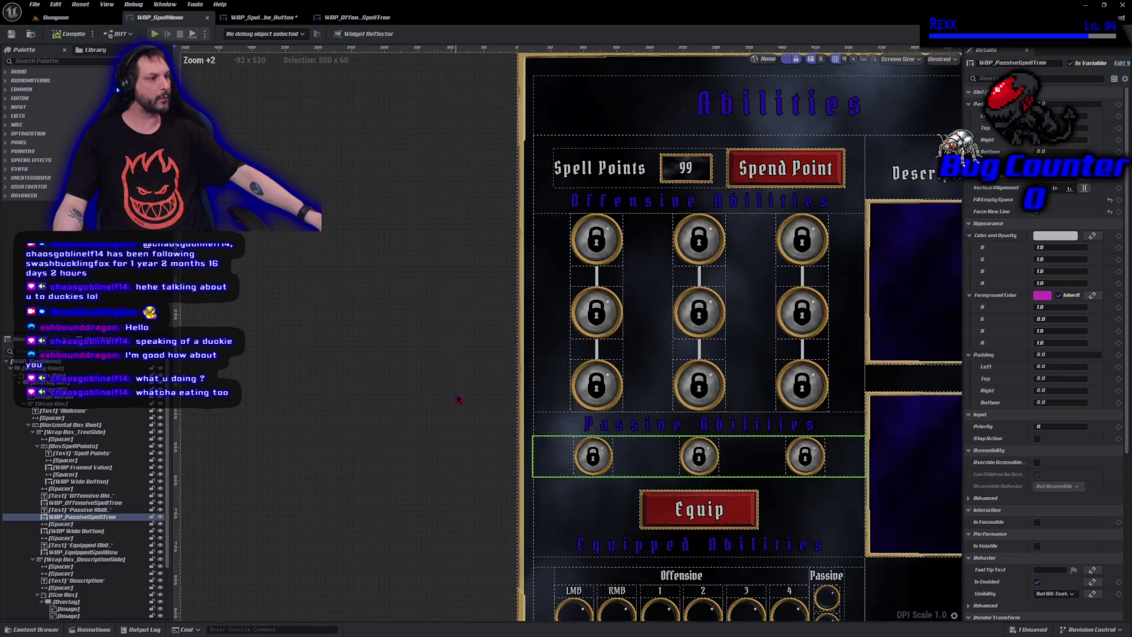
Review the Abilities menu layout with spell globes and Equip button in the WBP_SpellMenu Designer.
scroll(365, 364, up, 1)
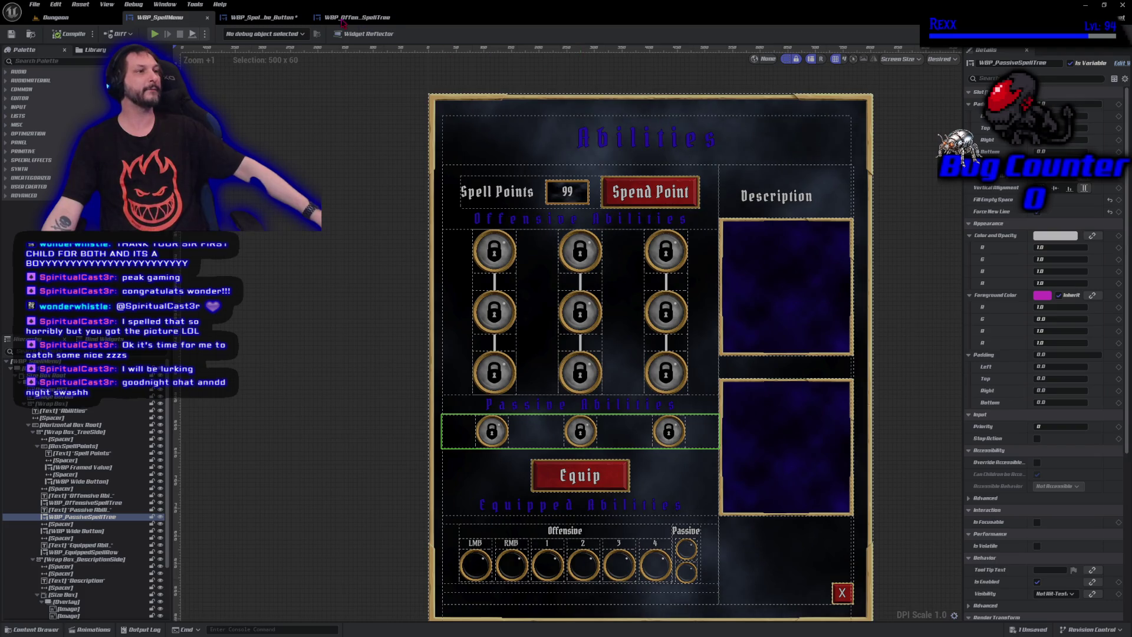
Return to WBP_SpellGlobe_Button's graph and start renaming the NewFunction function.
click(245, 18)
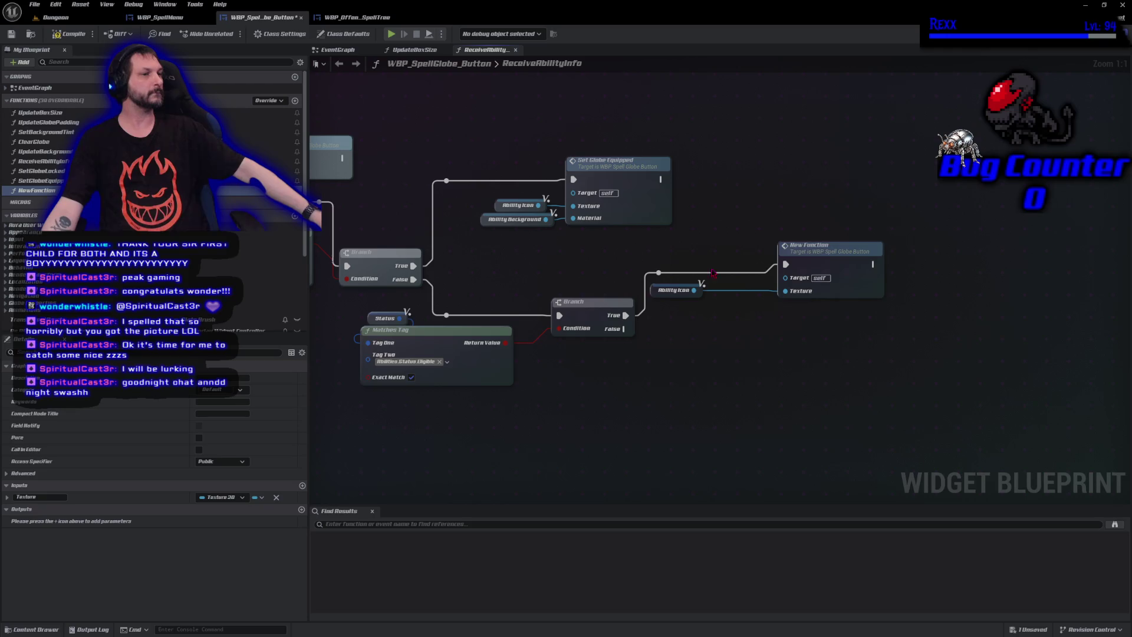
click(41, 191)
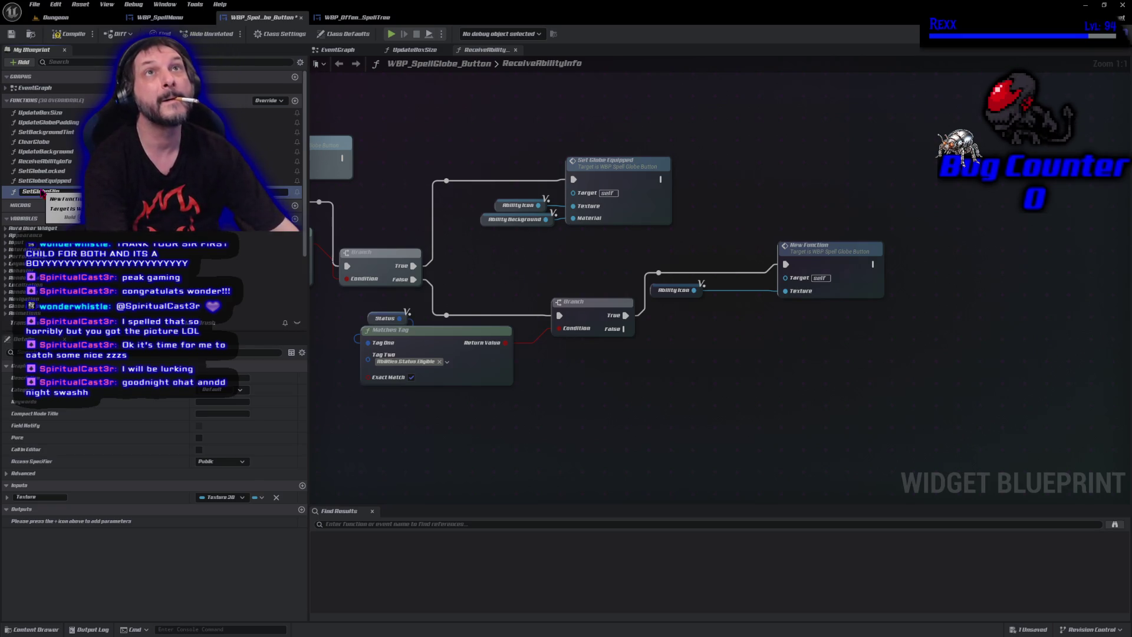
Name the function SetGlobeEligible, save, and shift its node and Ability Icon toward the Branch.
key(Return)
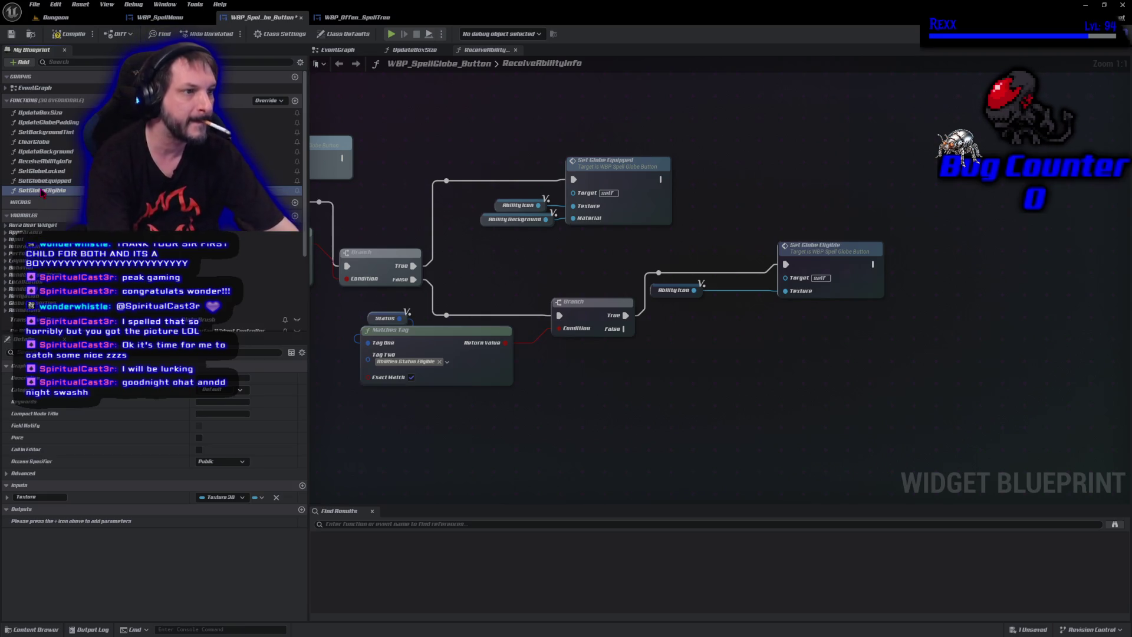
key(ctrl+s)
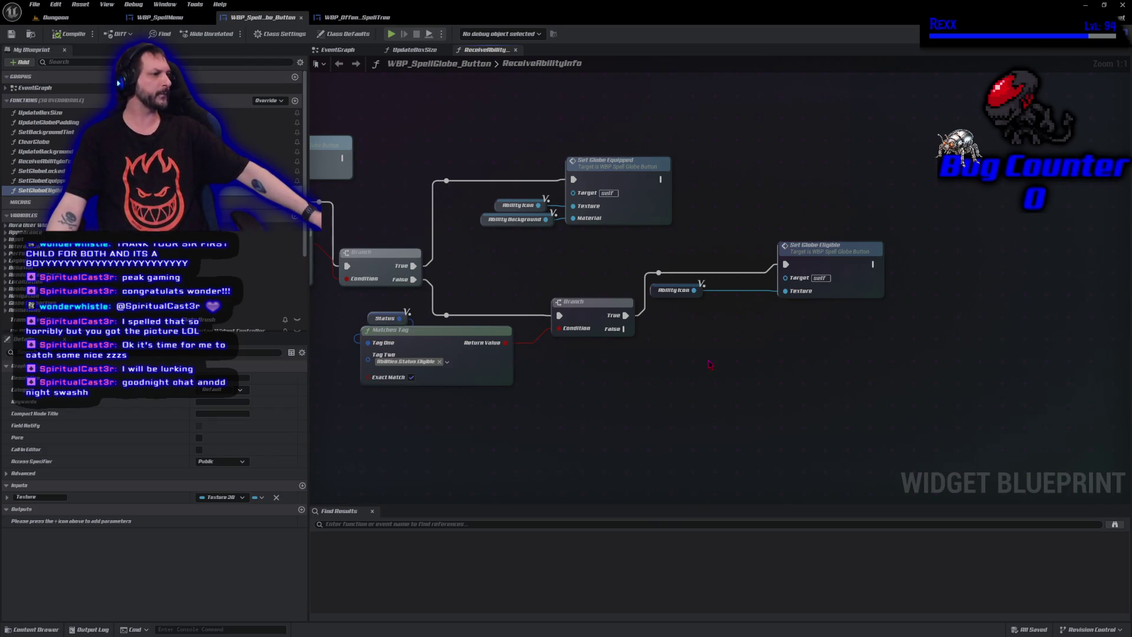
drag(660, 295, 685, 298)
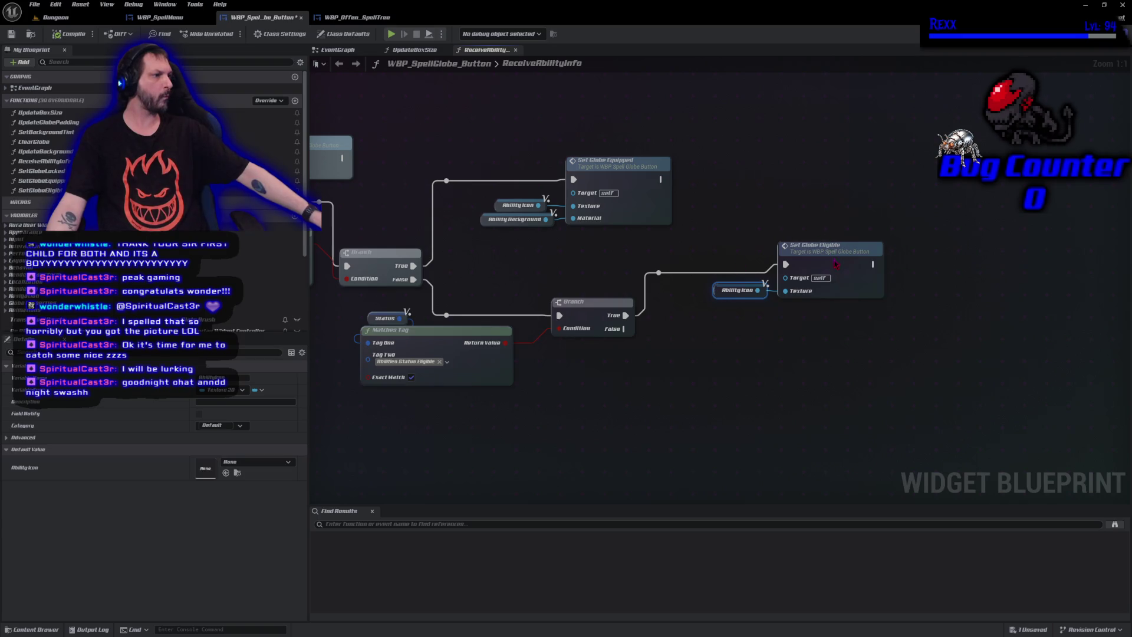
drag(835, 263, 835, 270)
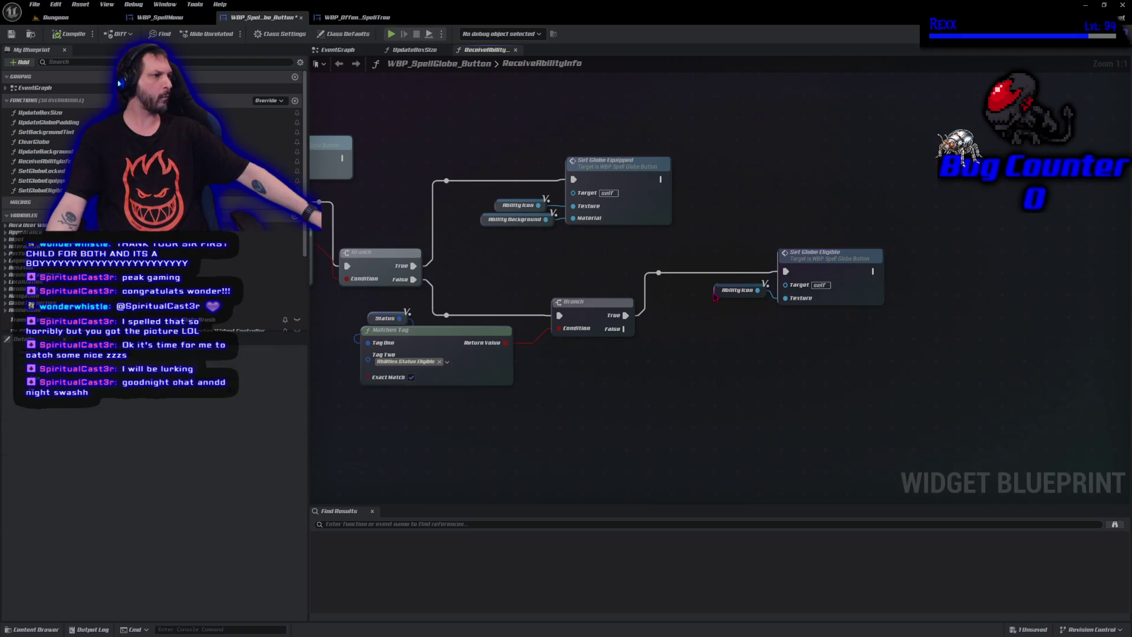
drag(719, 290, 719, 296)
drag(786, 307, 786, 307)
drag(852, 273, 803, 273)
click(742, 356)
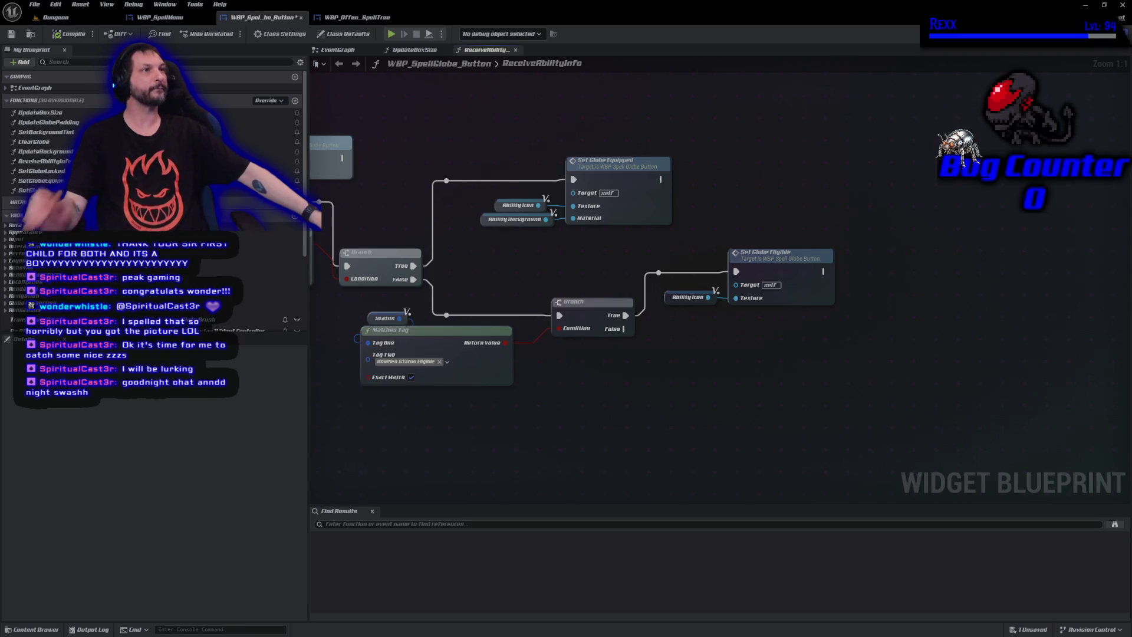
drag(519, 273, 645, 199)
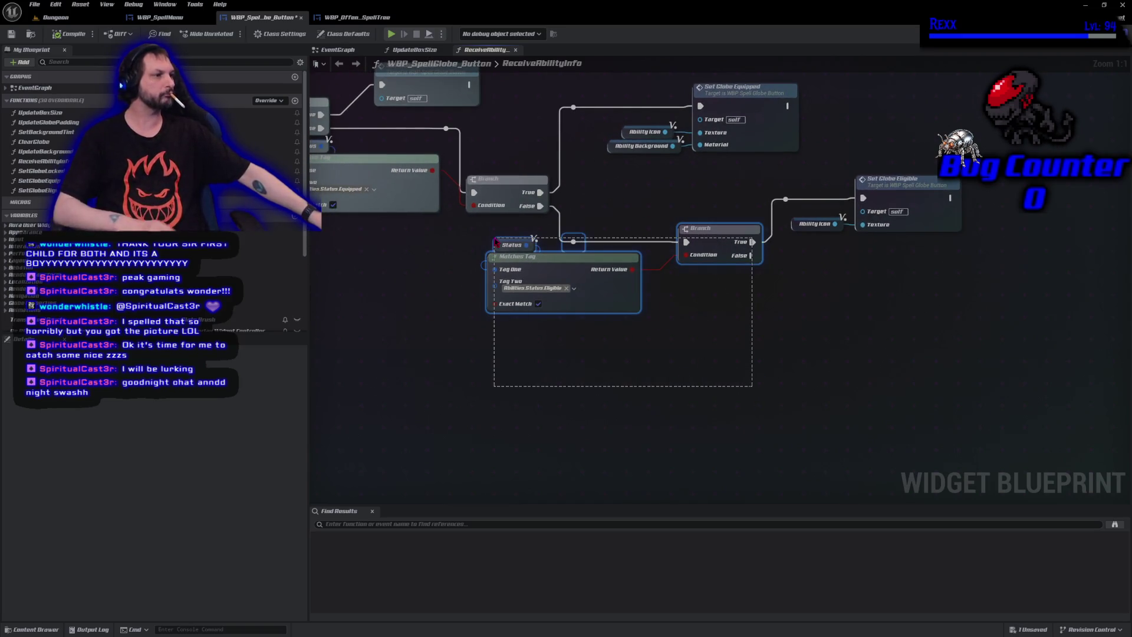
Duplicate the Status–Matches Tag–Branch check and wire the Branch's False output into the copy.
drag(496, 242, 497, 242)
key(ctrl+c)
key(ctrl+v)
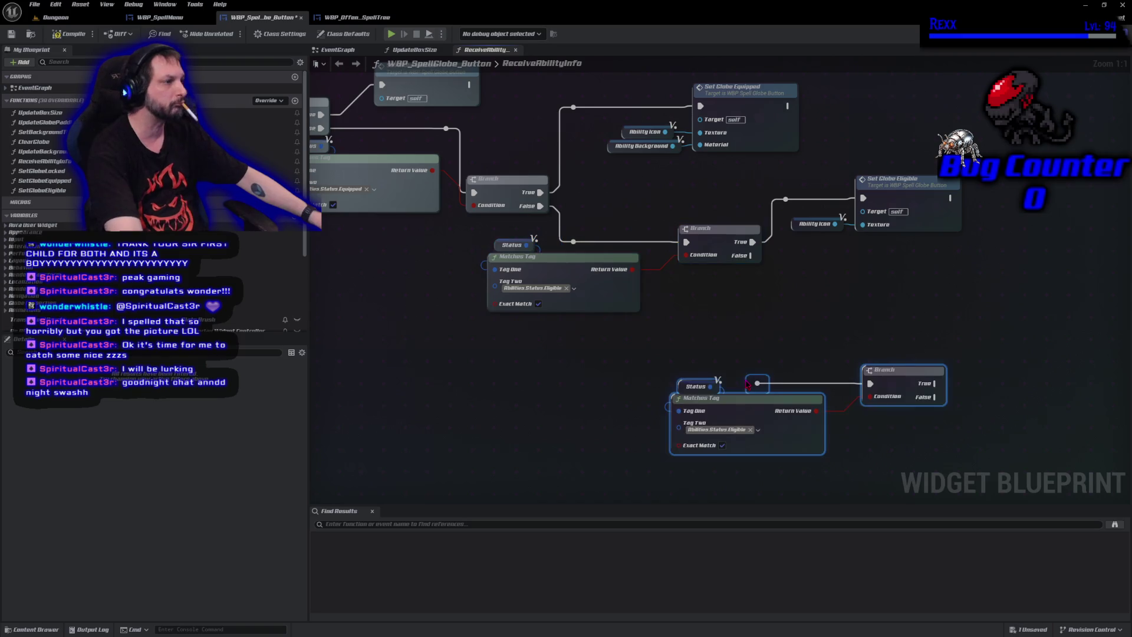
drag(748, 417, 779, 328)
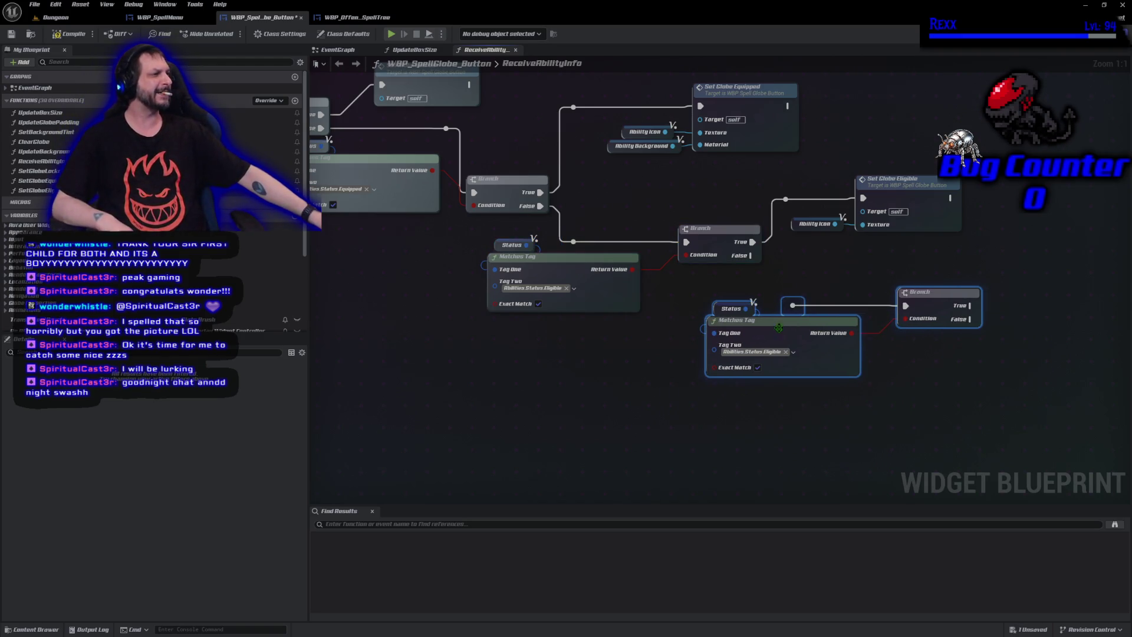
drag(751, 256, 793, 306)
Set the copy's Tag Two to Abilities.Status.Unlocked and delete its Branch node.
drag(894, 437, 719, 395)
click(584, 314)
click(565, 444)
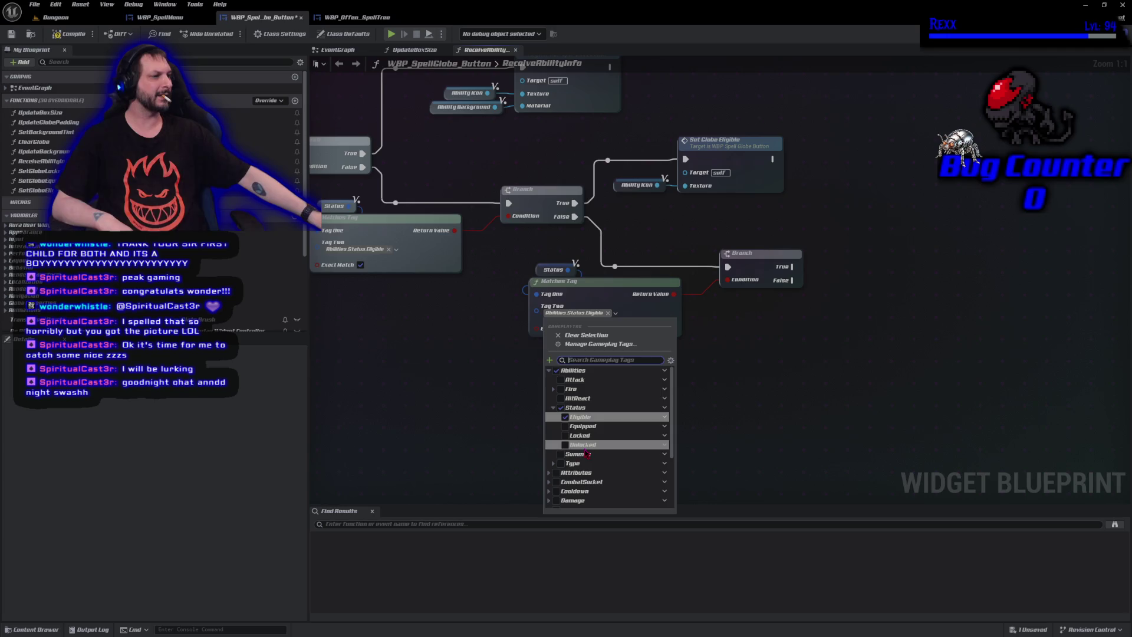
click(83, 35)
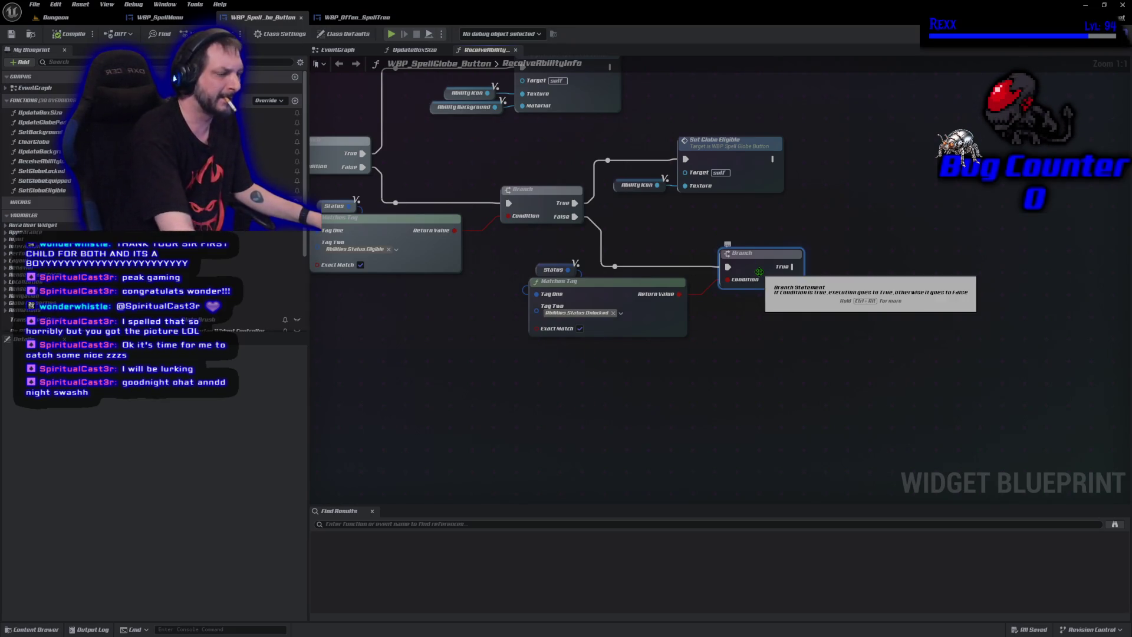
key(Delete)
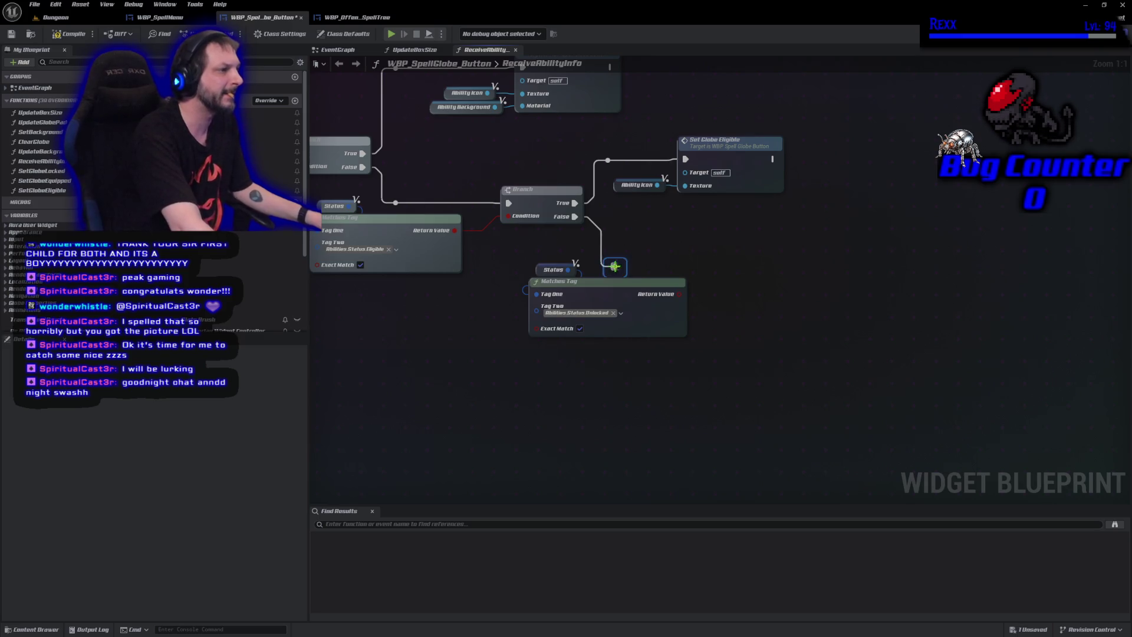
Add an OR node combining the Eligible and Unlocked Matches Tag results into the Branch Condition.
drag(629, 262, 700, 345)
drag(717, 265, 882, 359)
drag(798, 317, 571, 336)
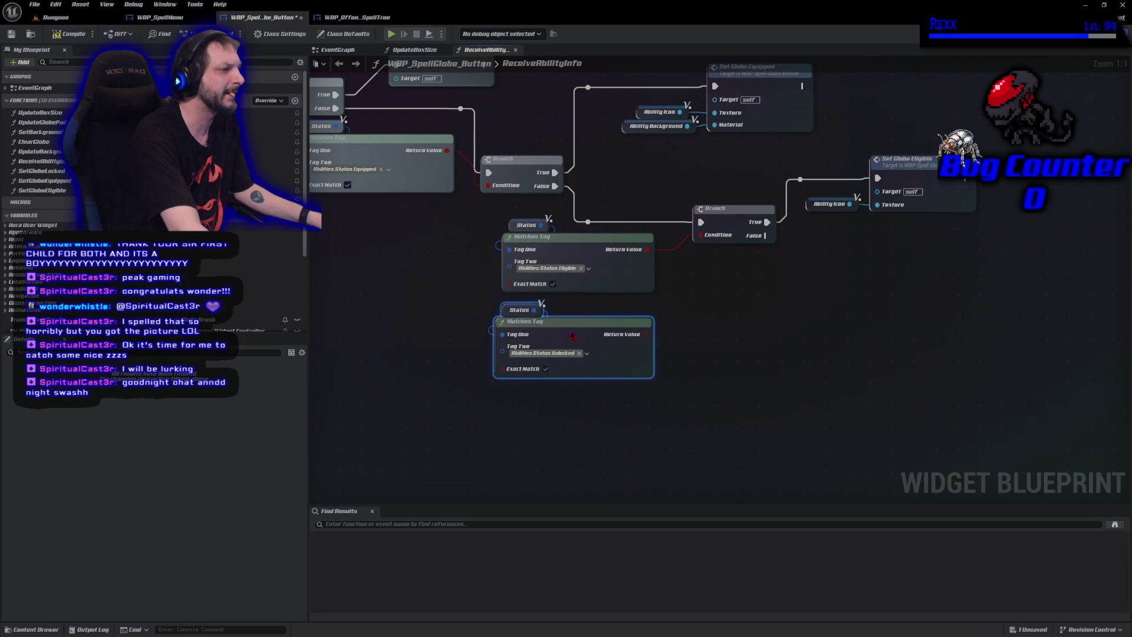
drag(647, 248, 675, 264)
text(or bool)
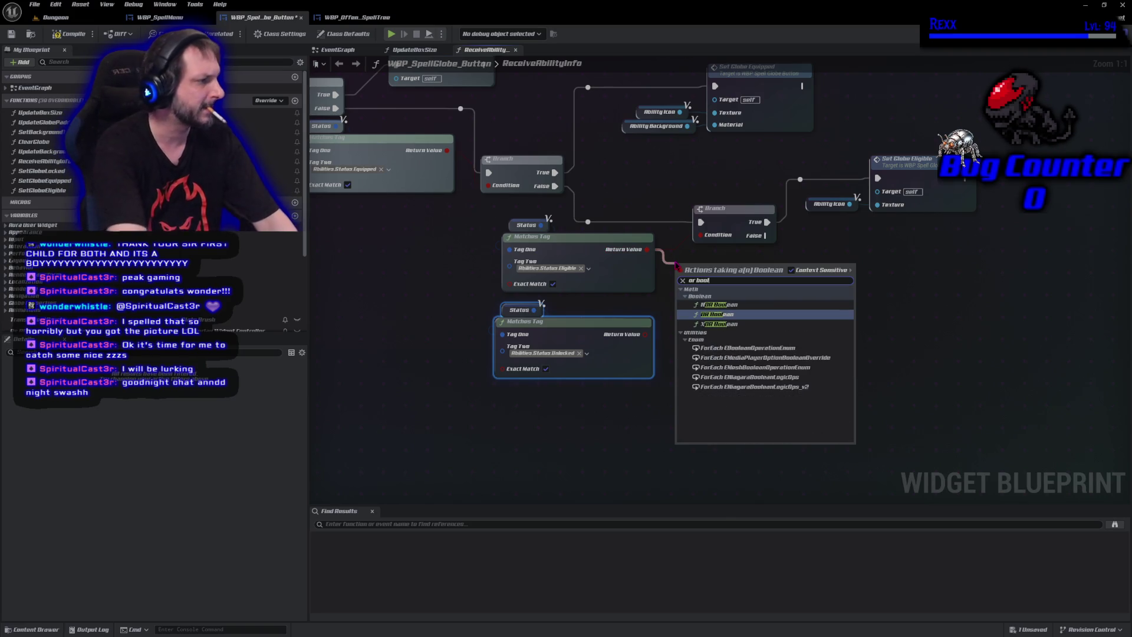
key(Return)
mouse_move(645, 333)
mouse_down()
mouse_move(666, 334)
mouse_move(687, 284)
mouse_move(716, 279)
mouse_move(701, 235)
mouse_up()
drag(725, 377, 527, 261)
Shift the checks and OR node left, reposition the Status getter, then compile and save.
mouse_move(649, 273)
mouse_down()
mouse_move(529, 273)
mouse_move(687, 276)
mouse_up()
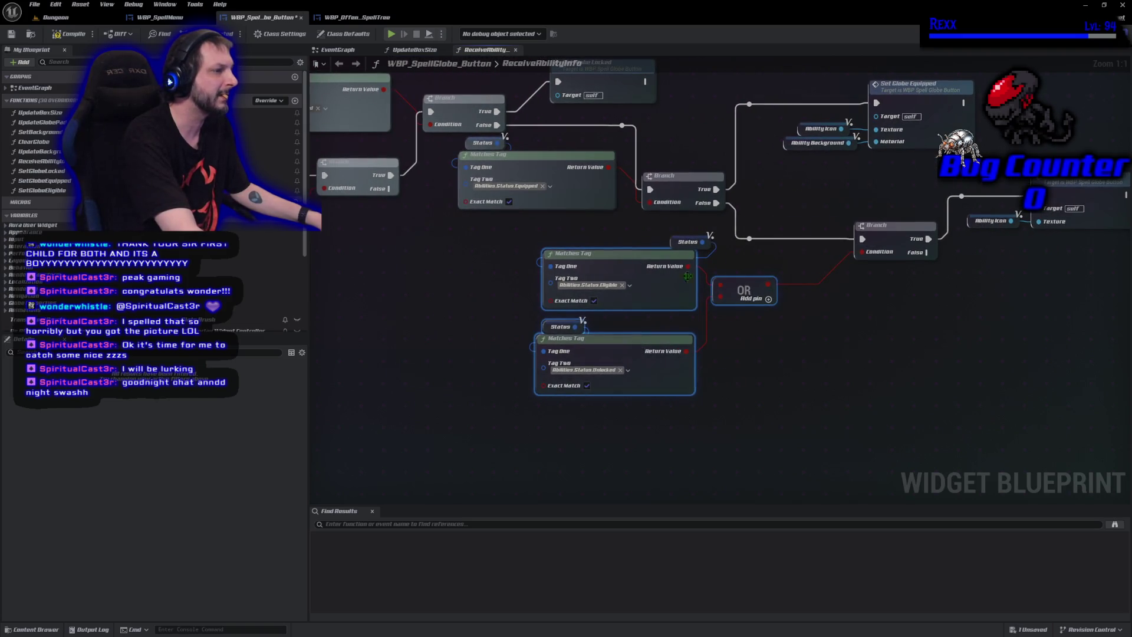
click(673, 239)
drag(673, 239, 554, 239)
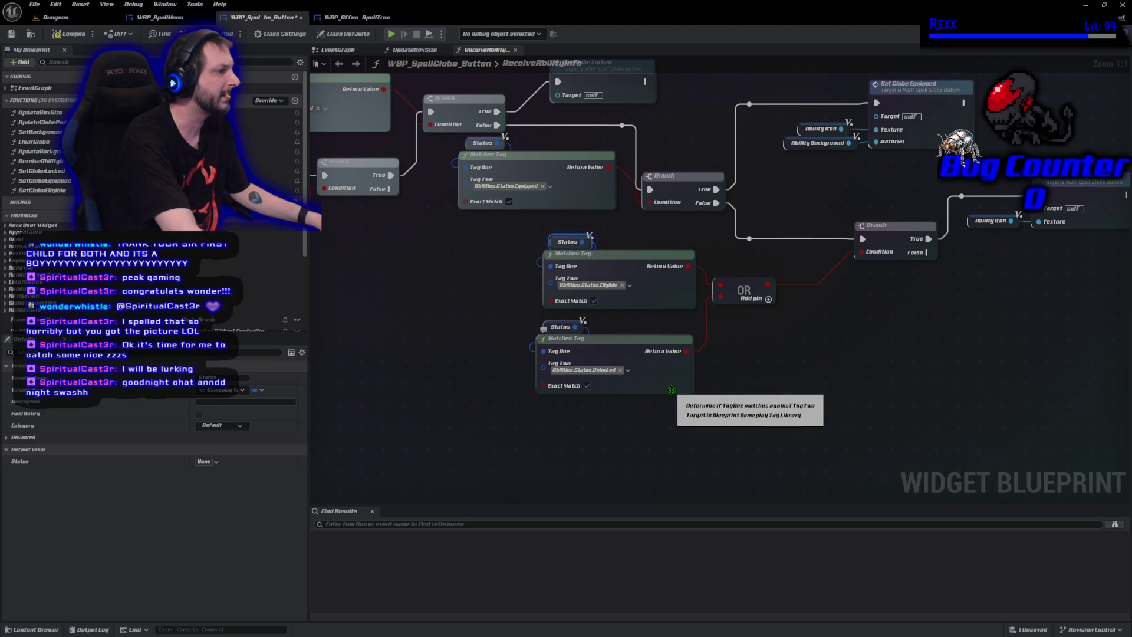
click(67, 37)
click(439, 380)
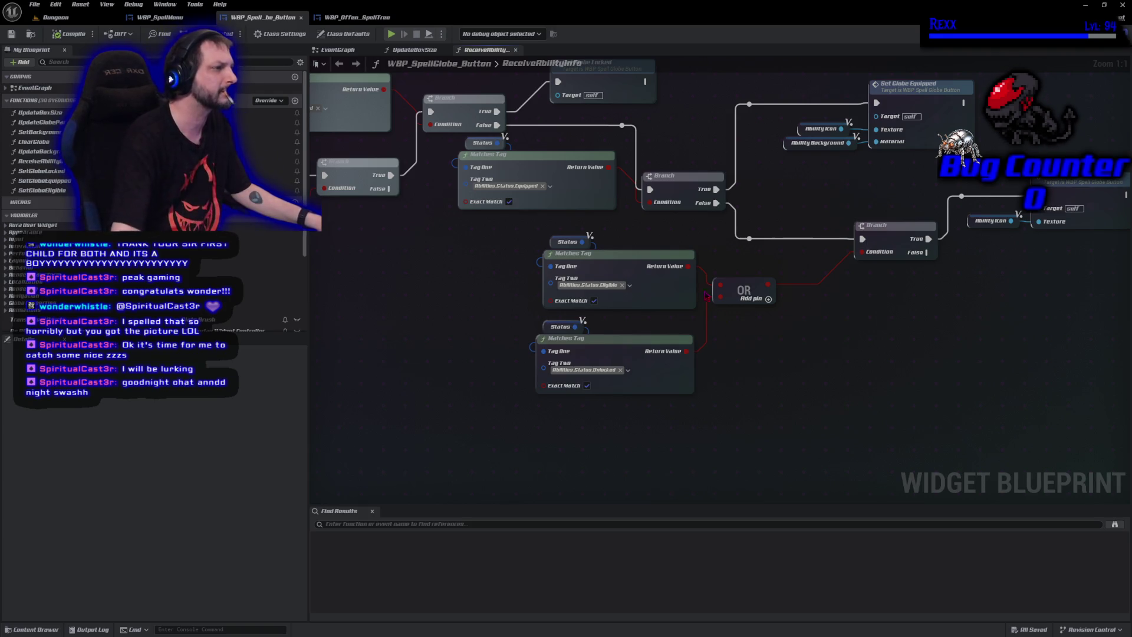
Disconnect the OR from the Branch and wire the Eligible Matches Tag into the Branch Condition.
drag(720, 287, 728, 288)
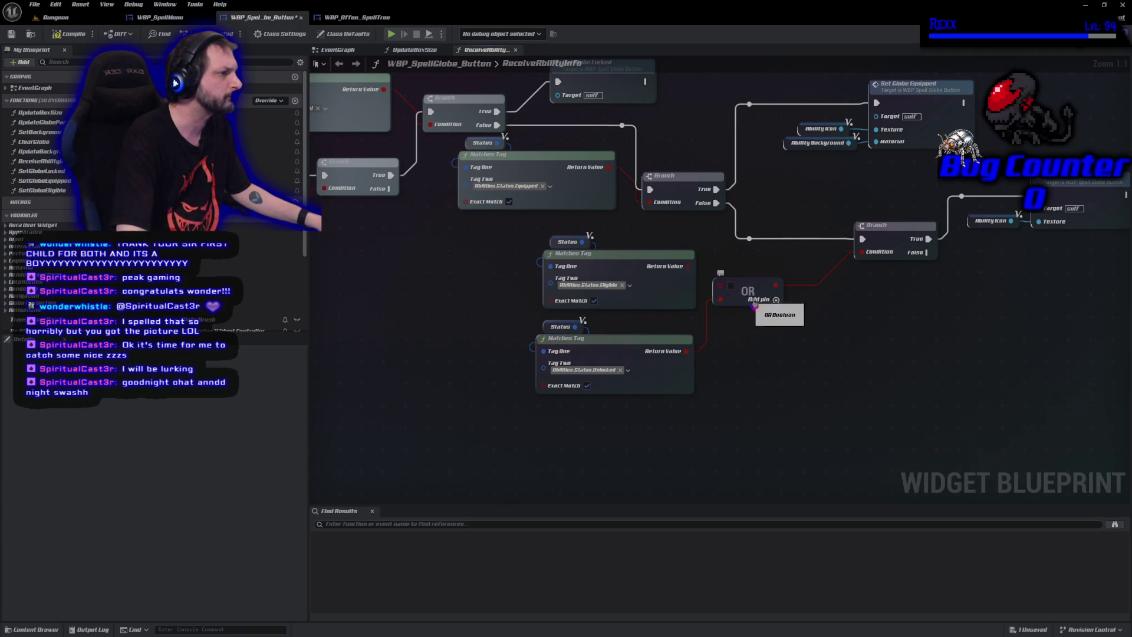
alt+click(774, 288)
mouse_move(732, 408)
mouse_down()
mouse_move(684, 359)
mouse_move(670, 321)
mouse_move(689, 299)
mouse_move(691, 312)
mouse_up()
mouse_move(695, 358)
mouse_down()
mouse_move(488, 384)
mouse_move(463, 414)
mouse_up()
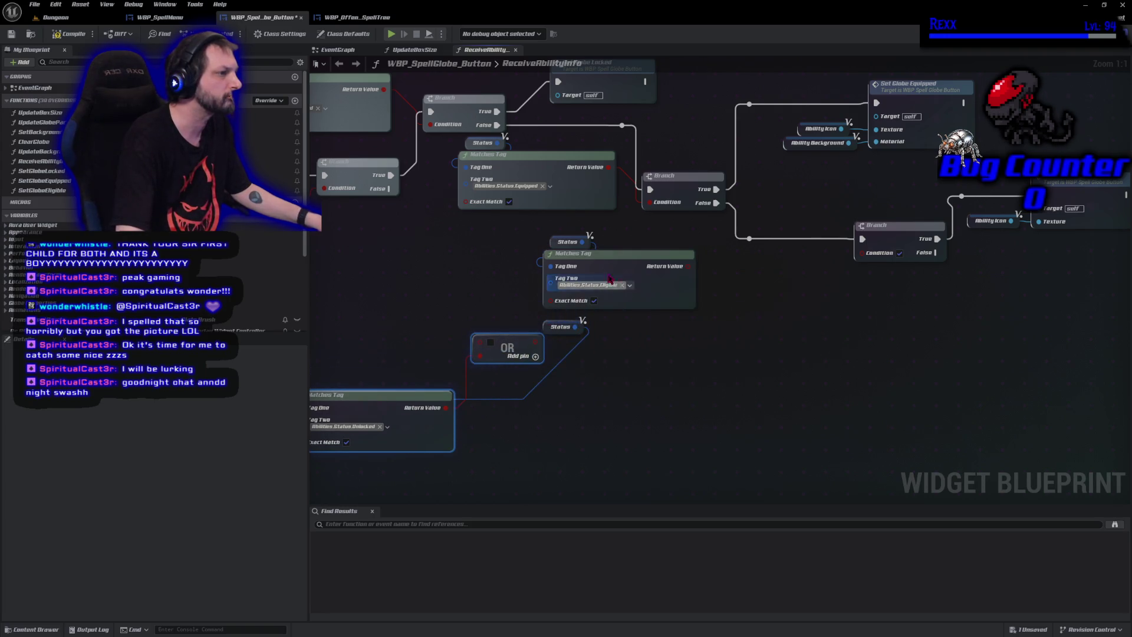
mouse_move(615, 267)
mouse_down()
mouse_move(679, 288)
mouse_move(750, 281)
mouse_up()
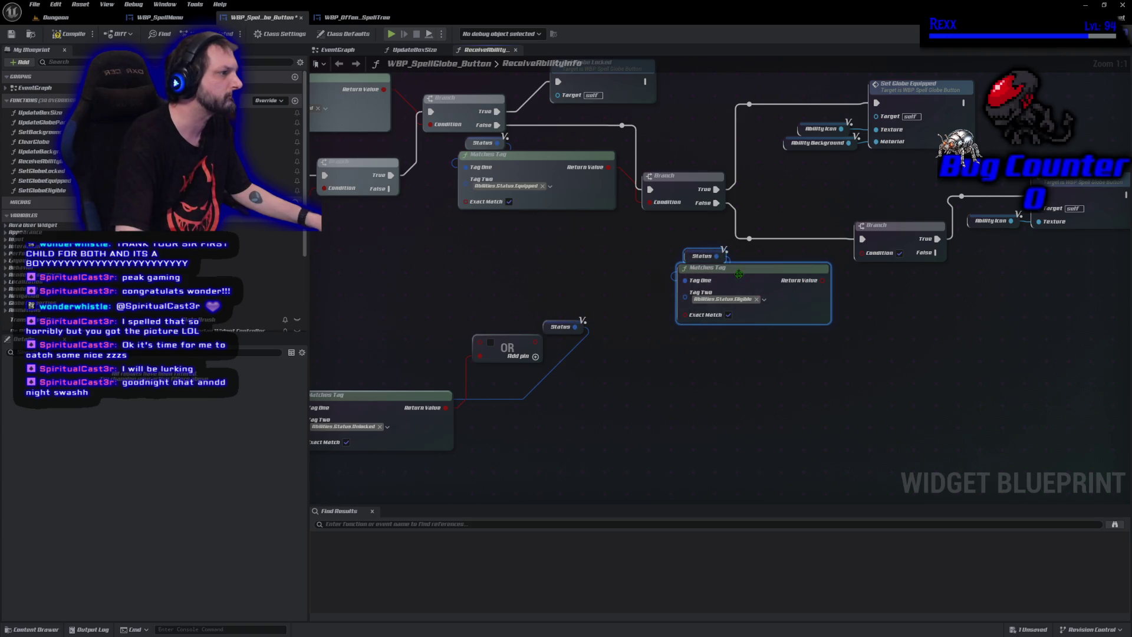
drag(823, 280, 862, 253)
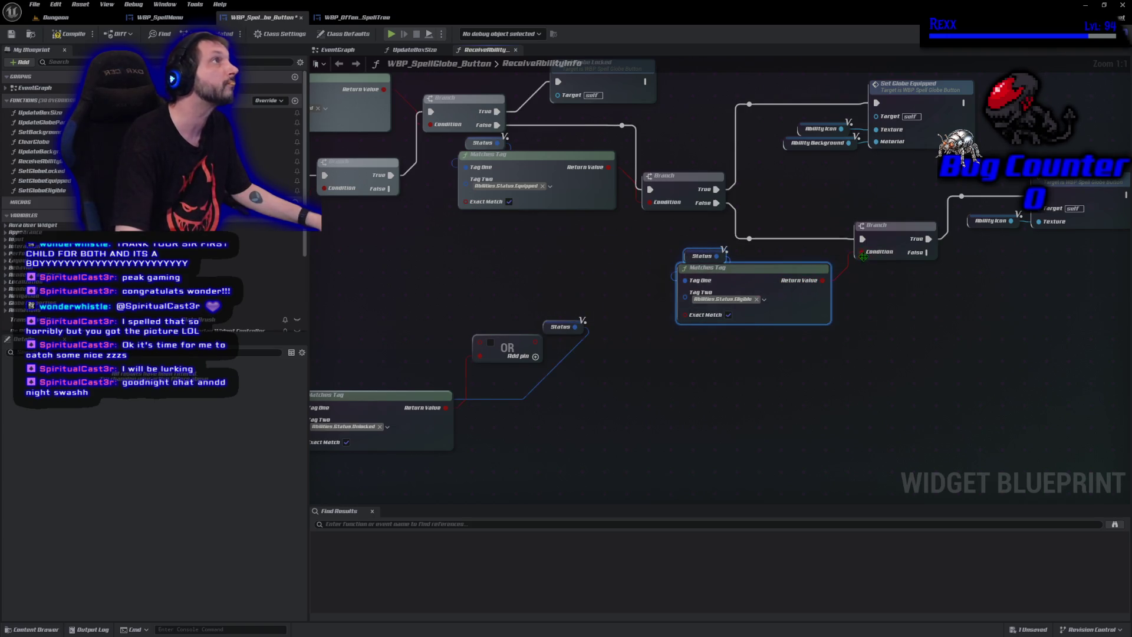
drag(553, 354, 750, 339)
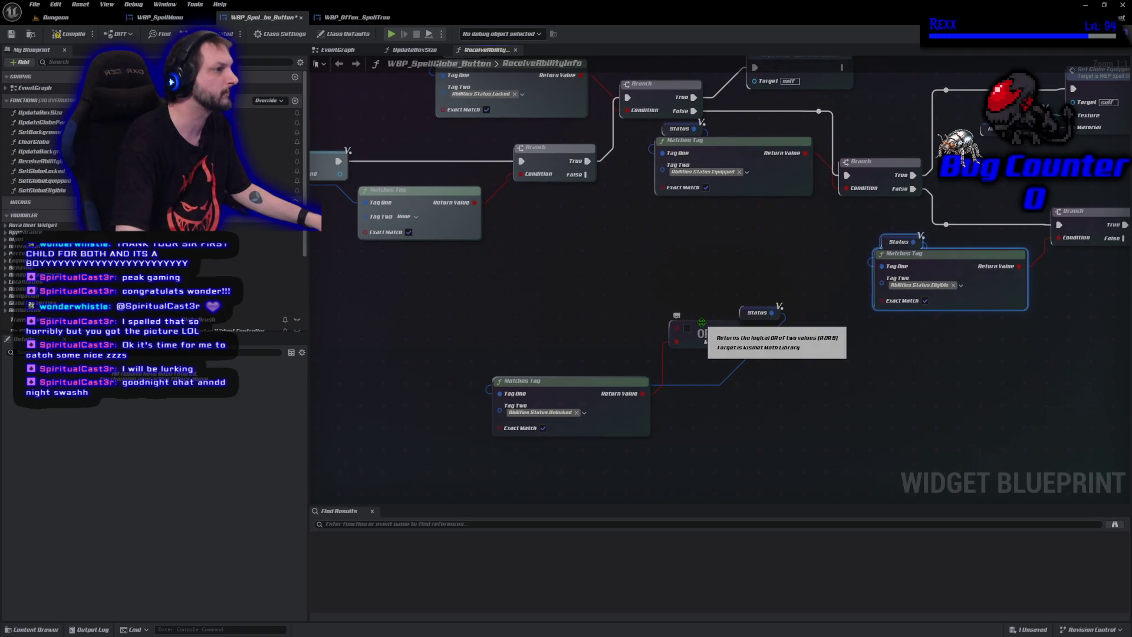
Feed the Equipped check into the OR node and arrange the Unlocked check and Status getter beside it.
click(689, 162)
mouse_move(689, 162)
mouse_down()
mouse_move(648, 215)
mouse_move(614, 230)
mouse_up()
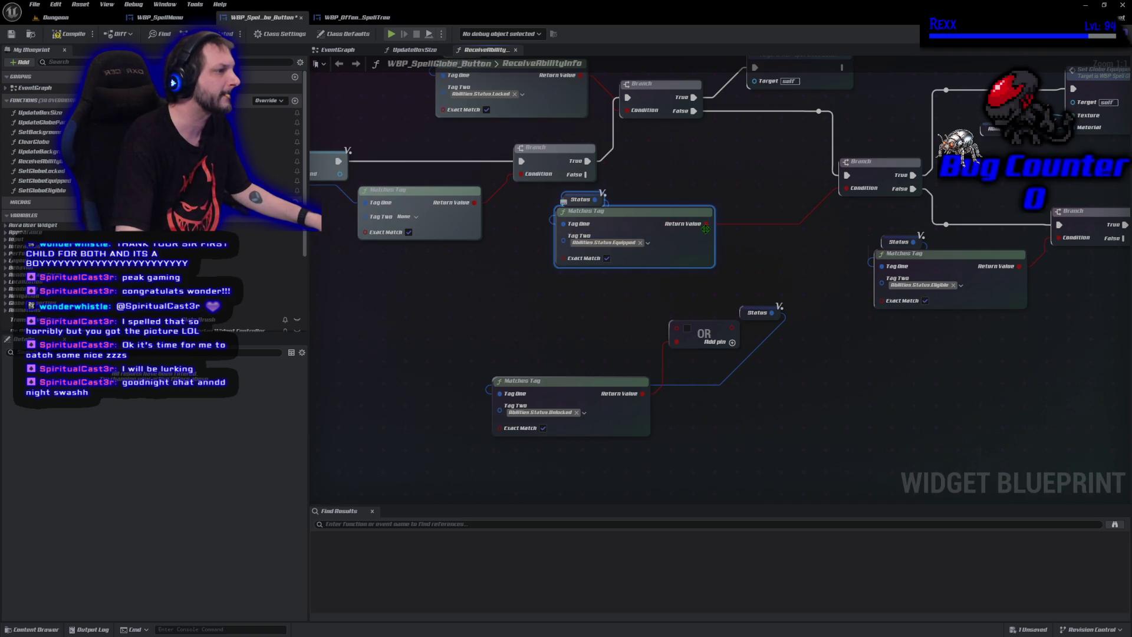
mouse_move(705, 229)
mouse_down()
mouse_move(695, 330)
mouse_move(663, 348)
mouse_move(659, 380)
mouse_move(668, 330)
mouse_move(767, 295)
mouse_move(847, 189)
mouse_up()
drag(744, 309, 500, 365)
drag(714, 332, 793, 296)
drag(484, 357, 655, 439)
mouse_move(571, 388)
mouse_down()
mouse_move(633, 303)
mouse_move(585, 279)
mouse_move(516, 276)
mouse_up()
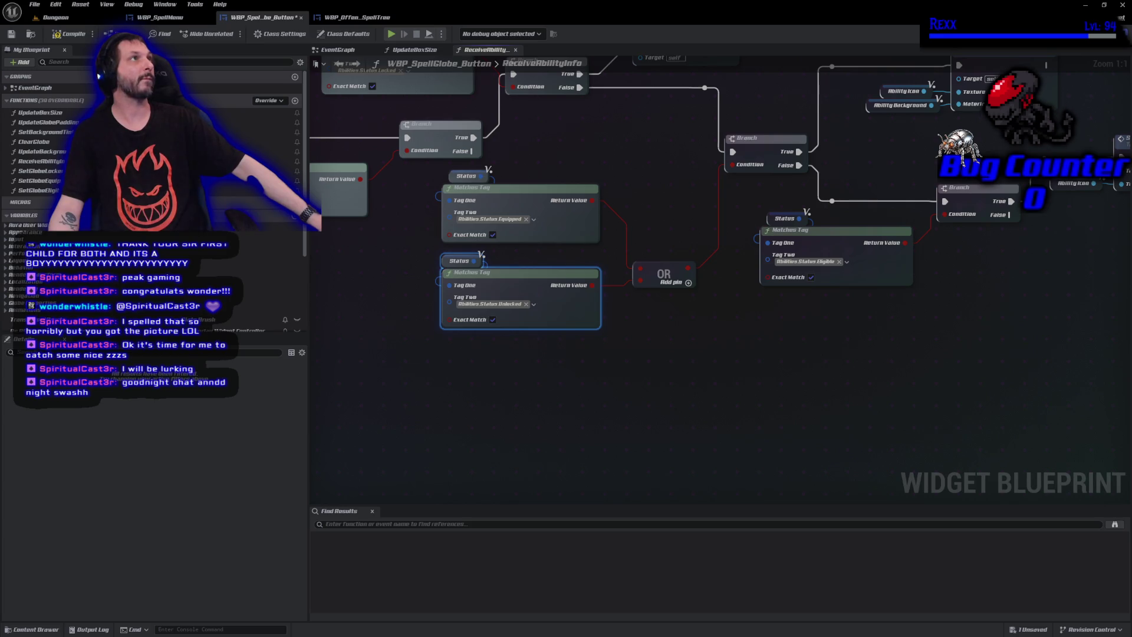
Save the blueprint and all open assets.
key(ctrl+s)
click(34, 4)
click(54, 62)
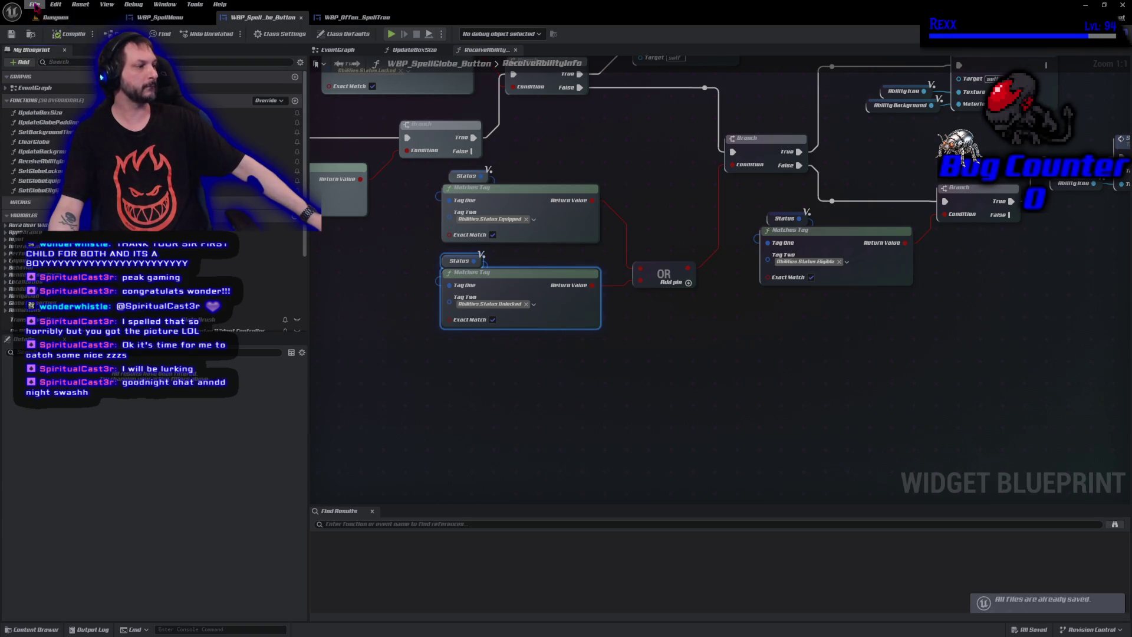
click(34, 4)
click(61, 62)
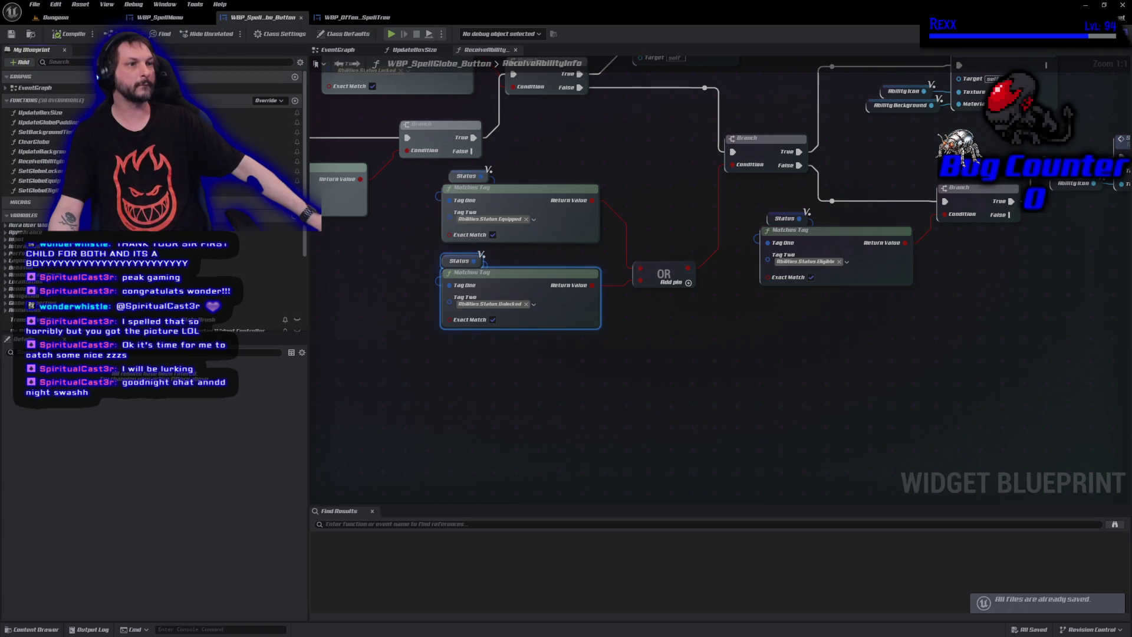
click(536, 360)
scroll(664, 417, down, 5)
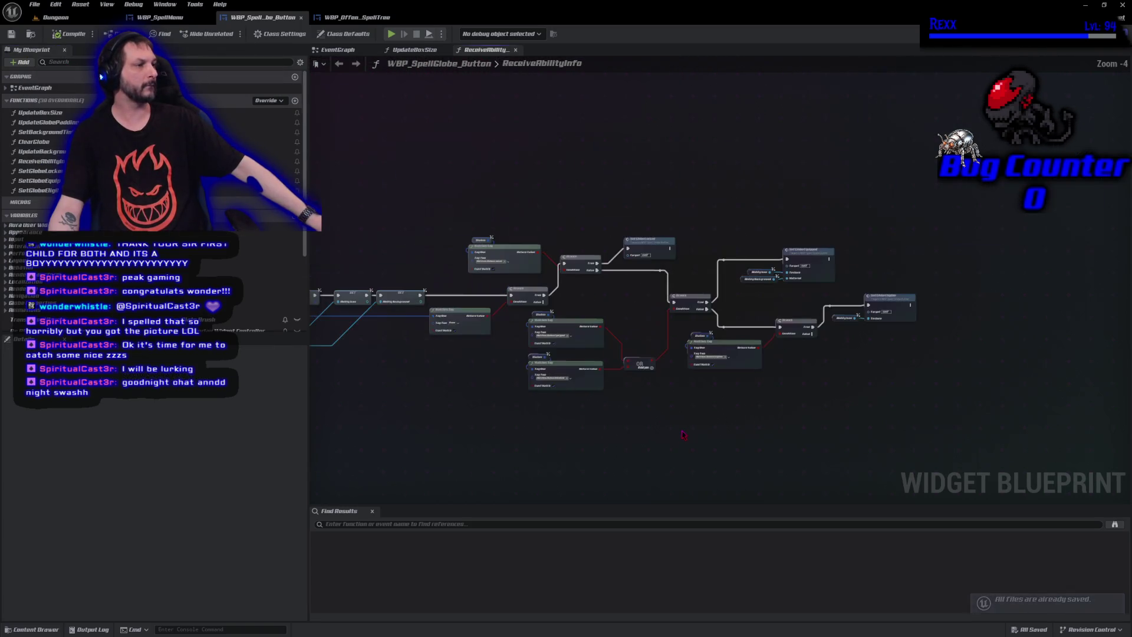
mouse_move(1048, 416)
mouse_down()
mouse_move(904, 404)
mouse_move(878, 419)
mouse_up()
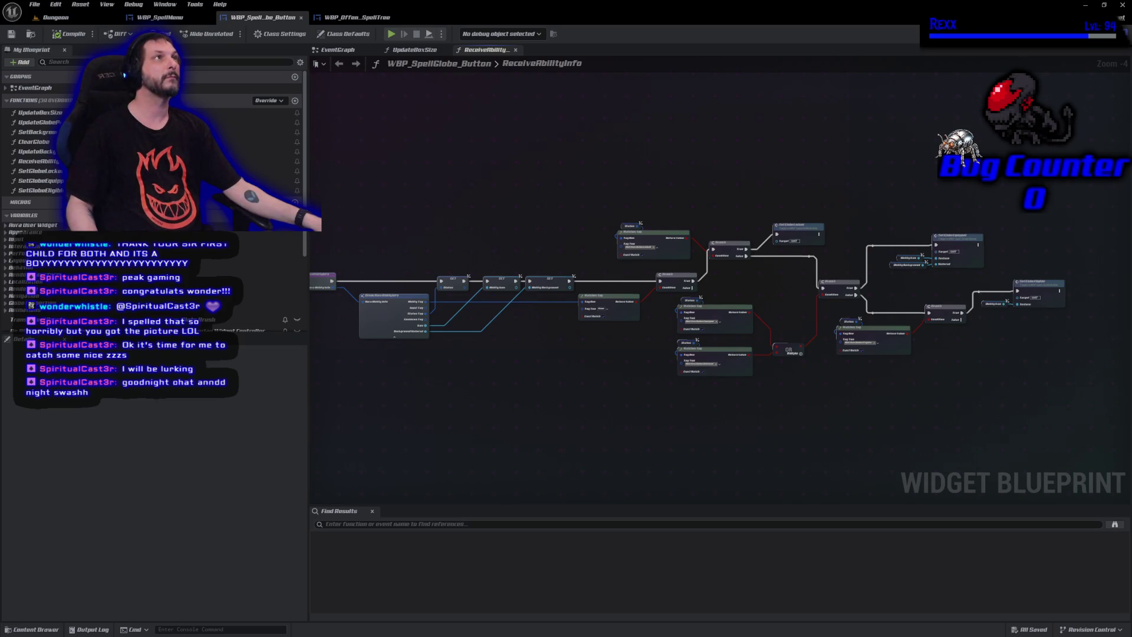
Switch to the Dungeon level and move the viewport camera closer.
click(56, 17)
drag(384, 275, 360, 275)
scroll(687, 222, down, 8)
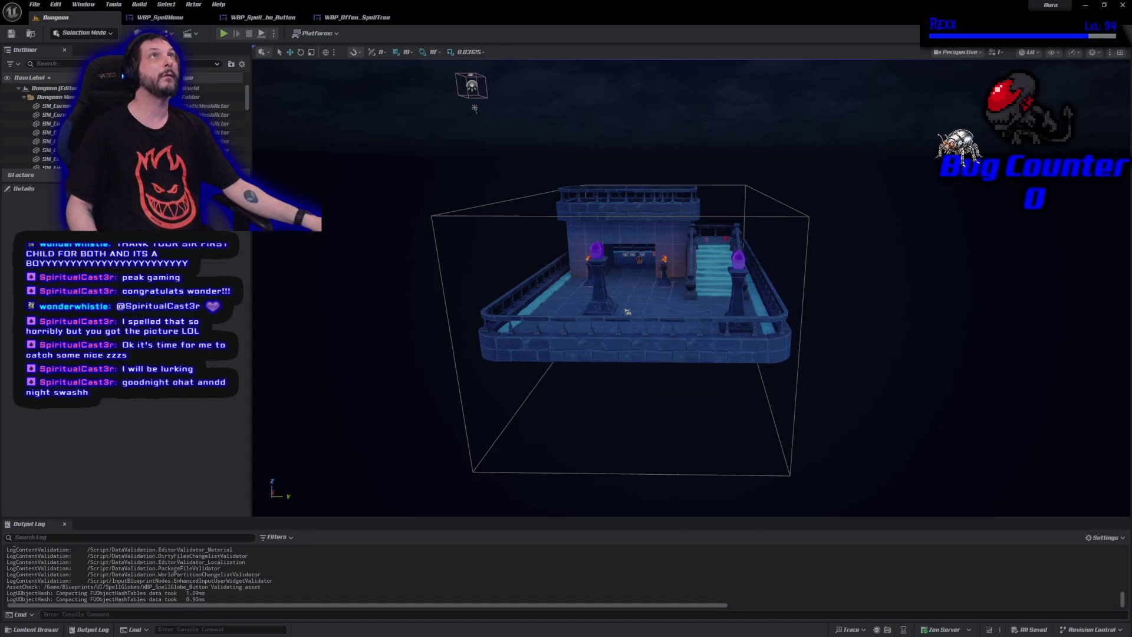
Review WBP_SpellMenu's event graph, then return to the Dungeon level.
click(159, 17)
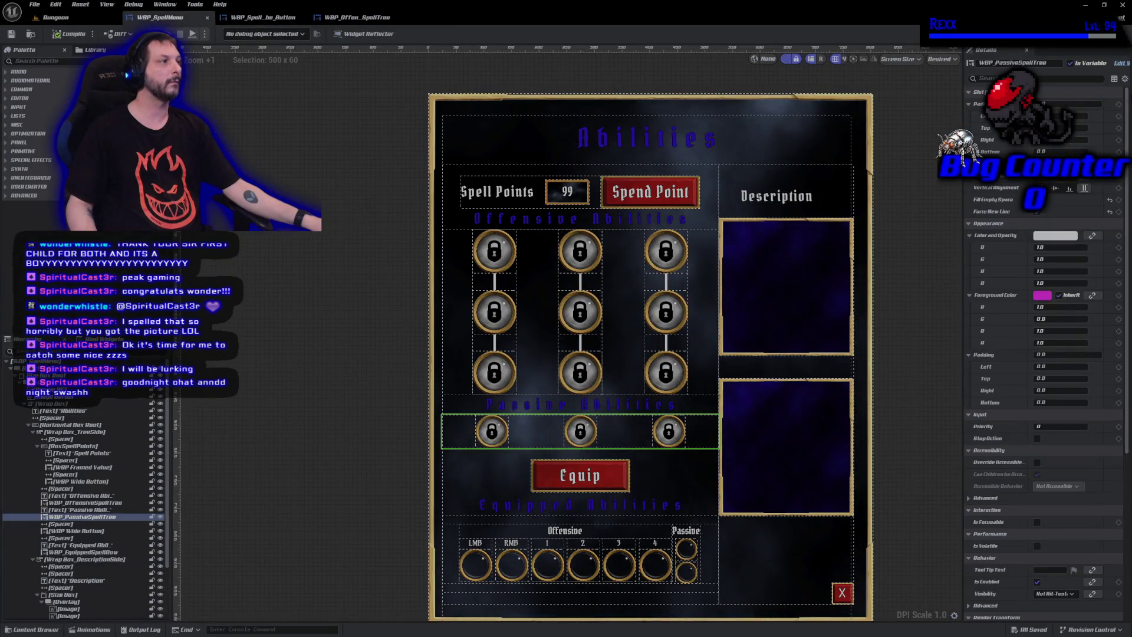
click(1108, 34)
scroll(854, 152, down, 2)
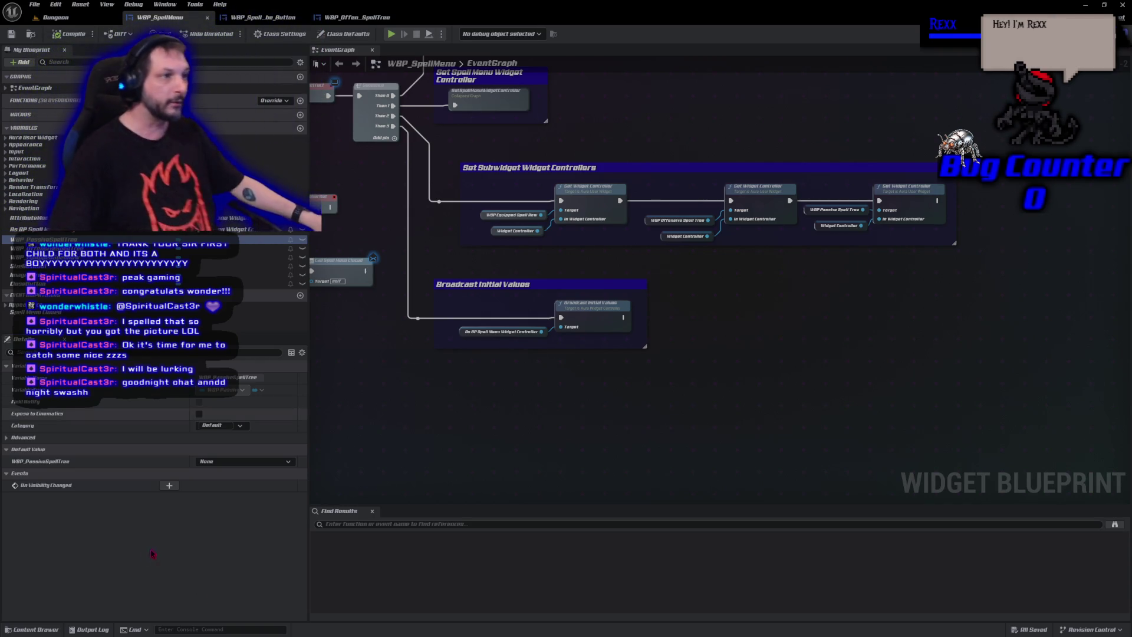
click(64, 19)
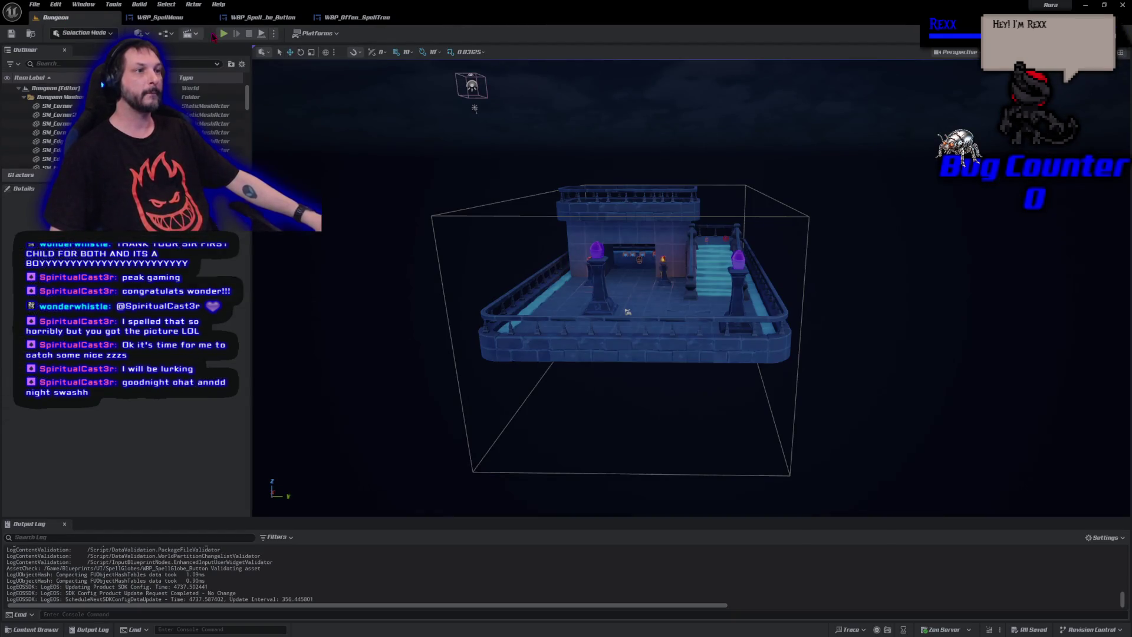
Play in editor, open and close the Abilities spell menu, then stop the session.
key(alt+p)
click(962, 480)
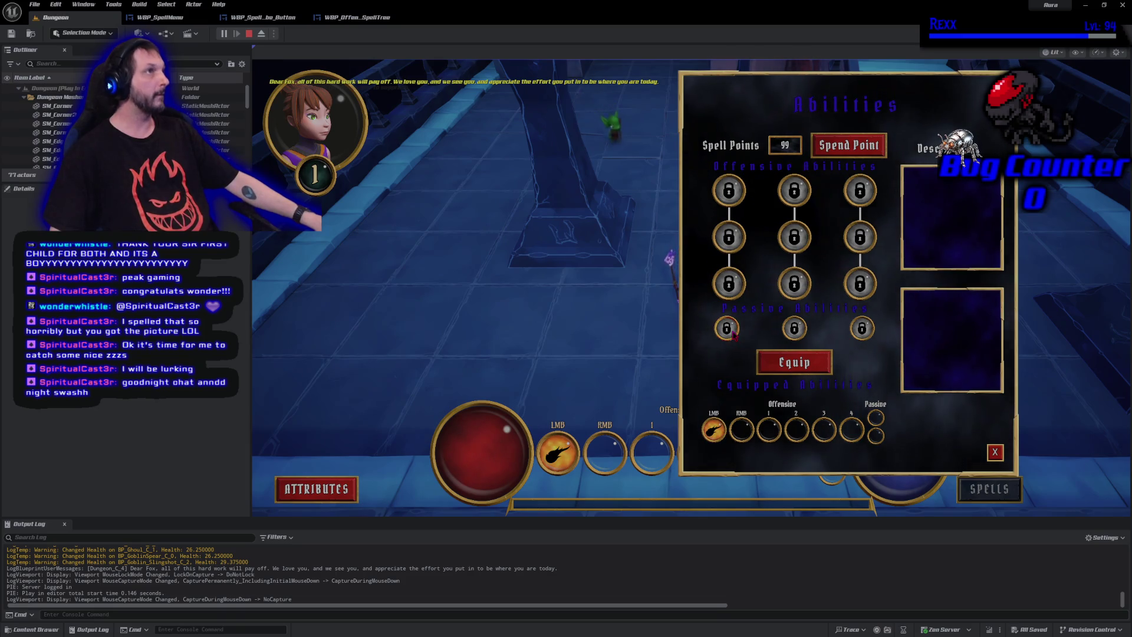
click(995, 453)
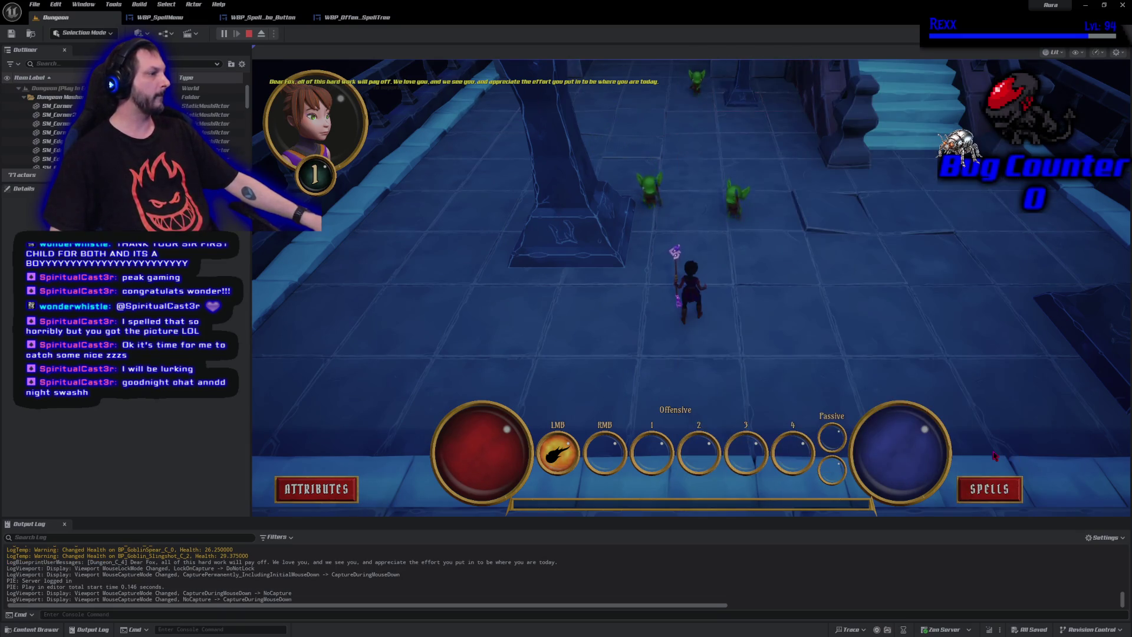
click(250, 35)
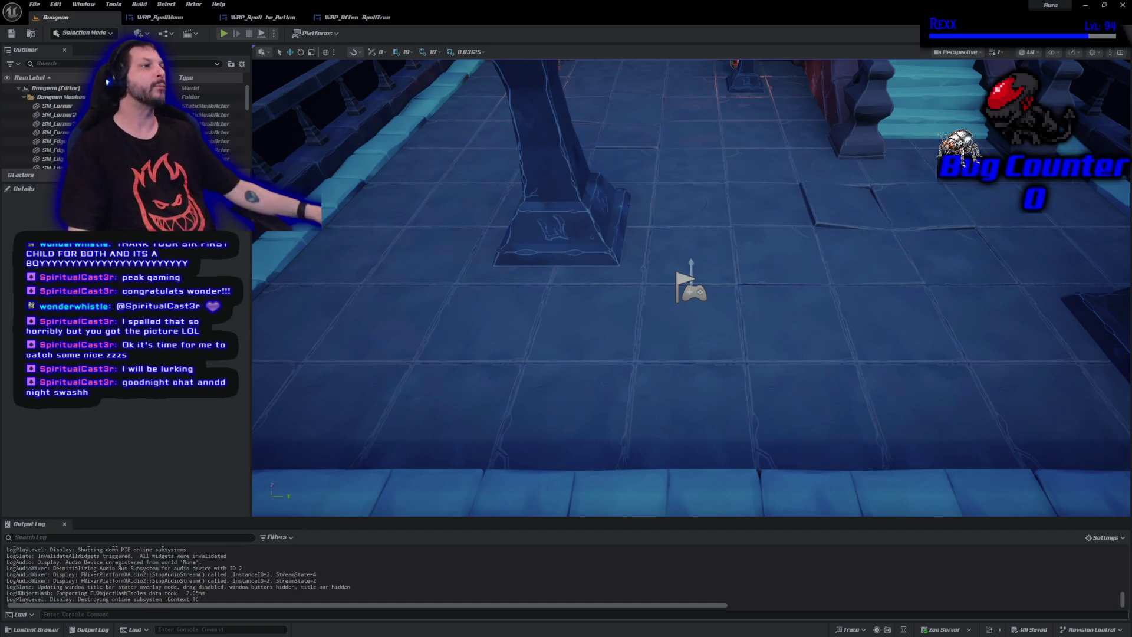
click(354, 18)
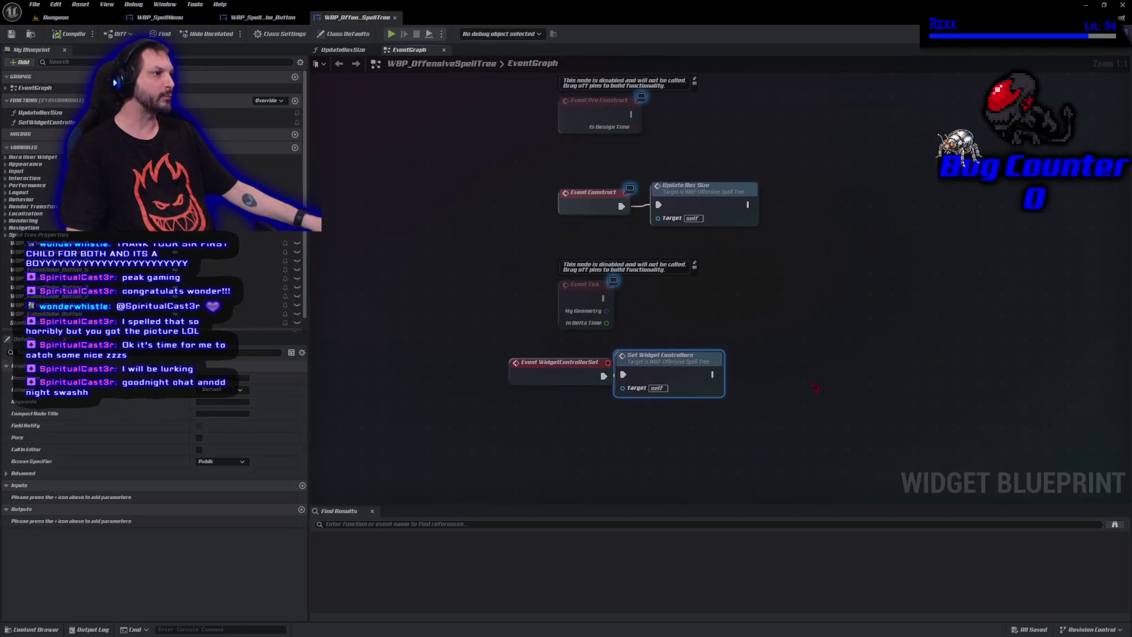
click(1079, 34)
click(618, 462)
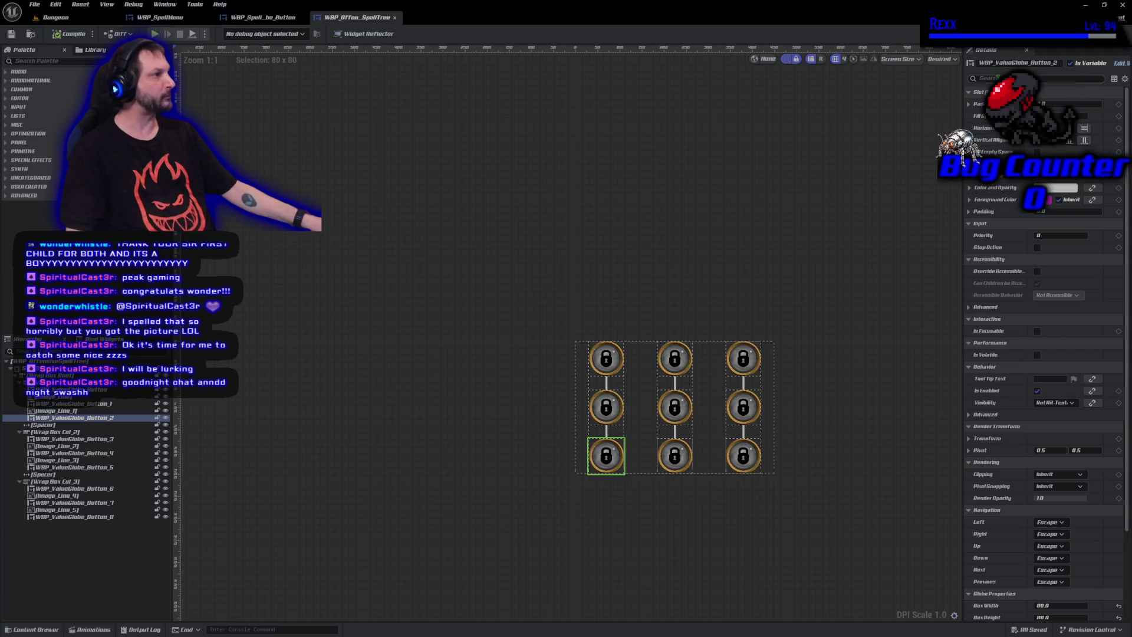
text(abl)
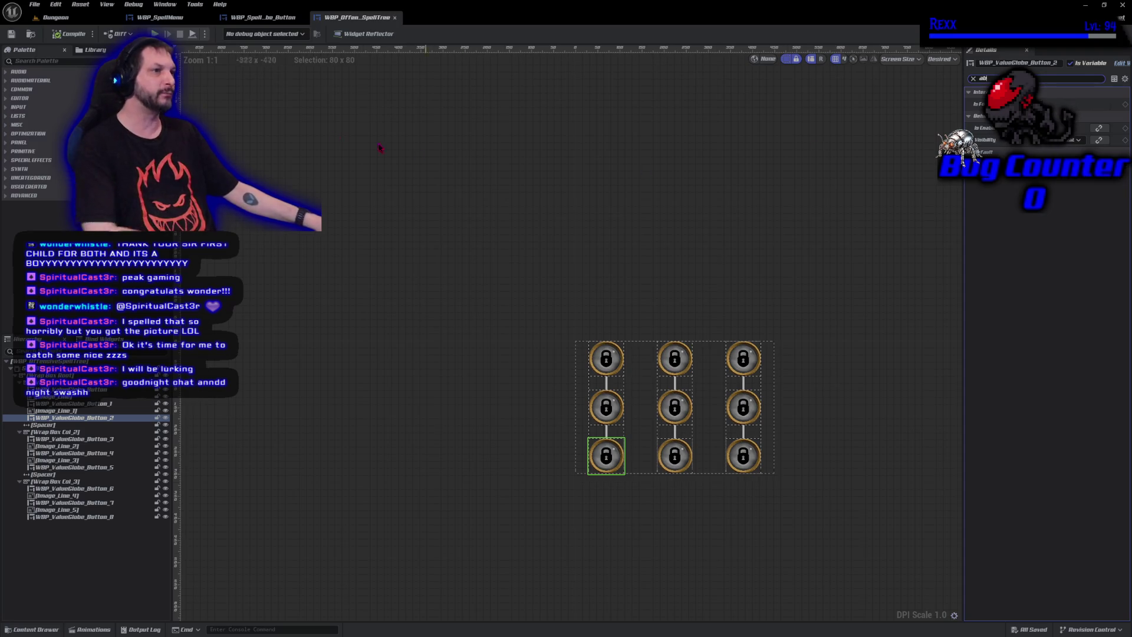
click(56, 18)
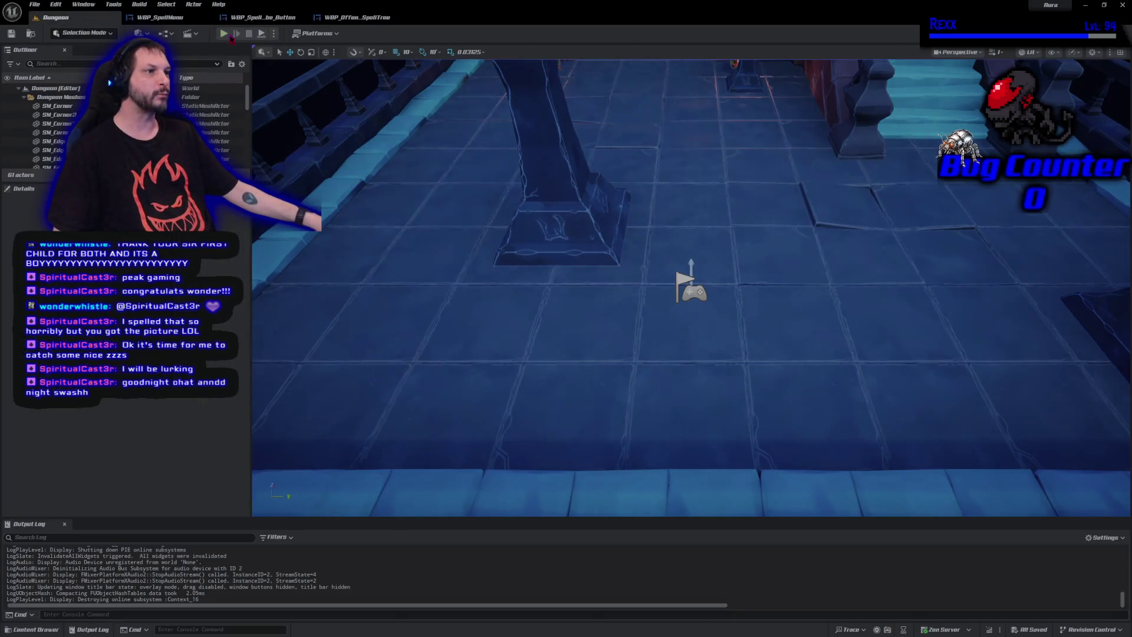
Test-play again, toggling the Abilities spell menu open and shut before stopping play.
key(alt+p)
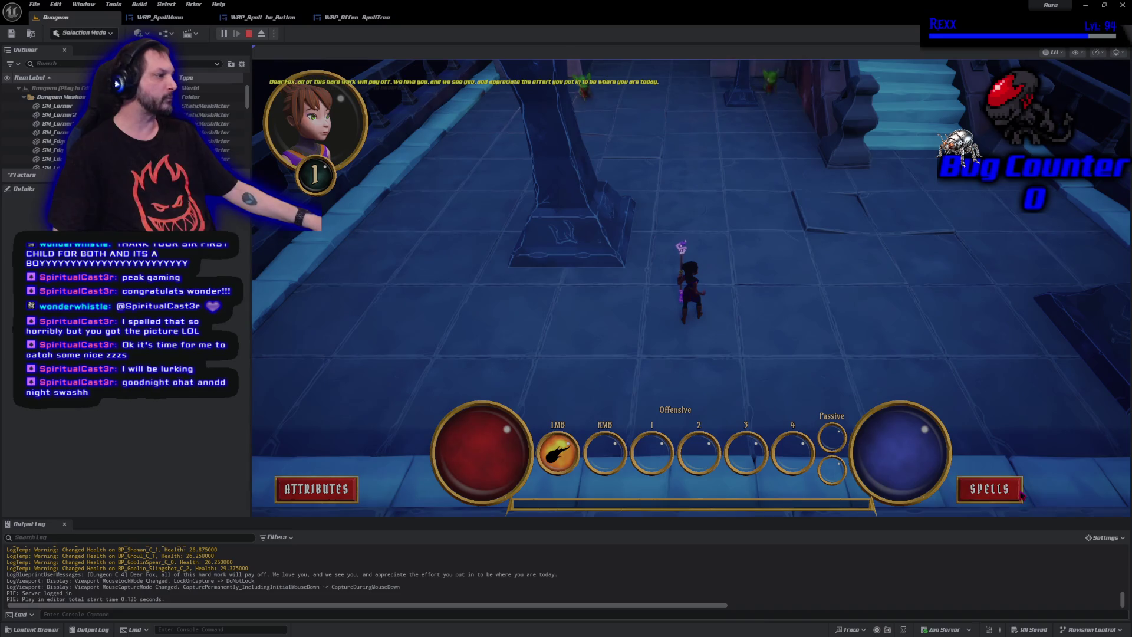
click(990, 488)
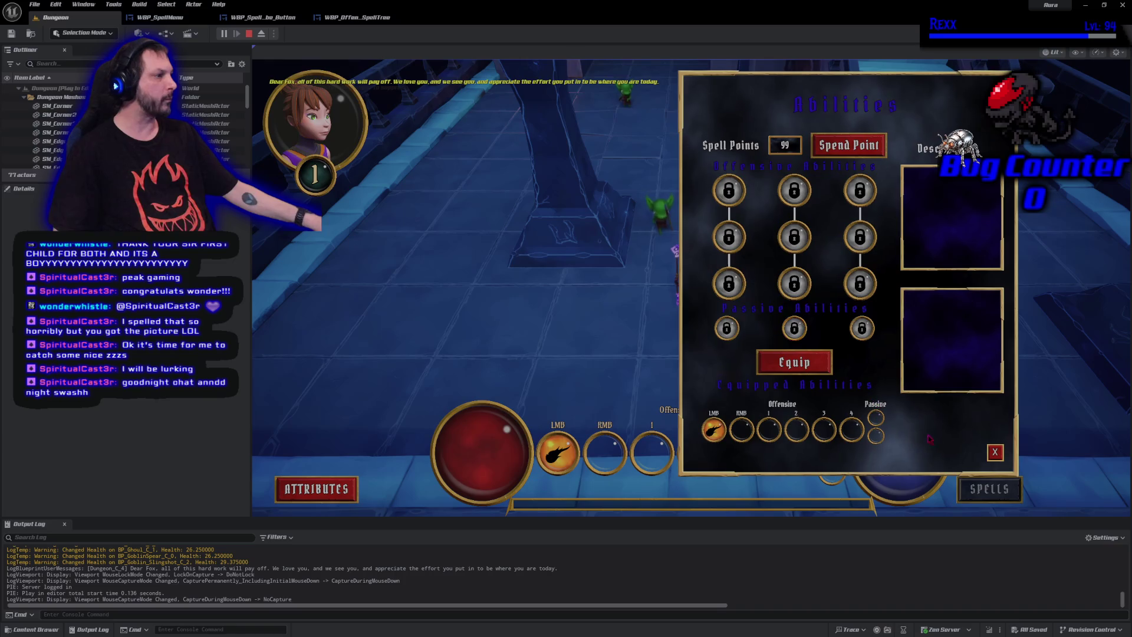
click(995, 451)
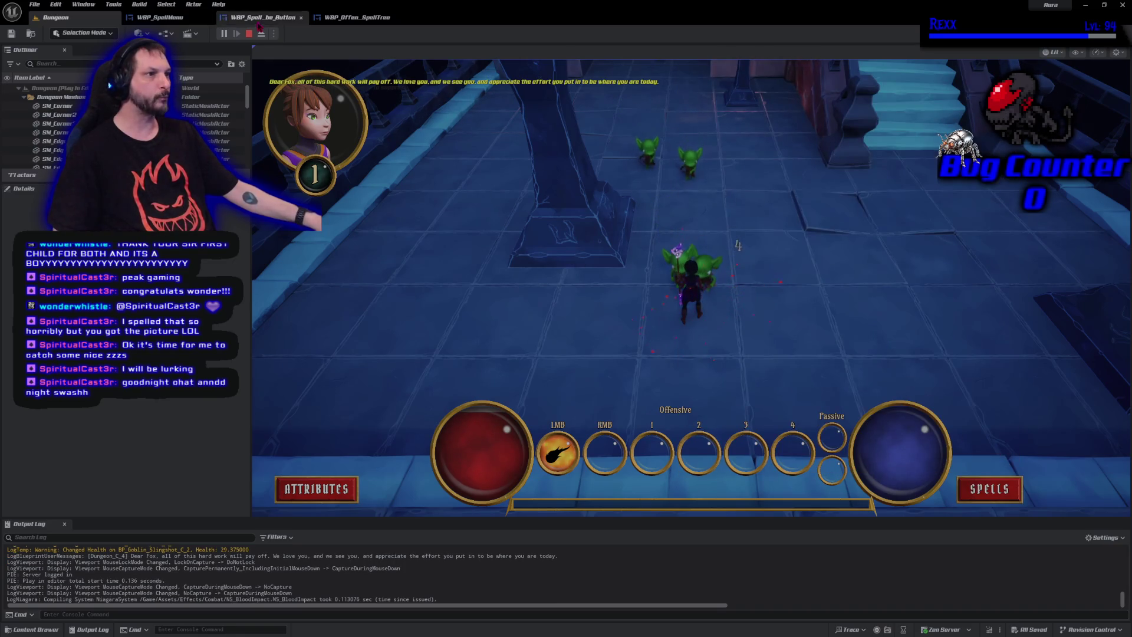
click(249, 34)
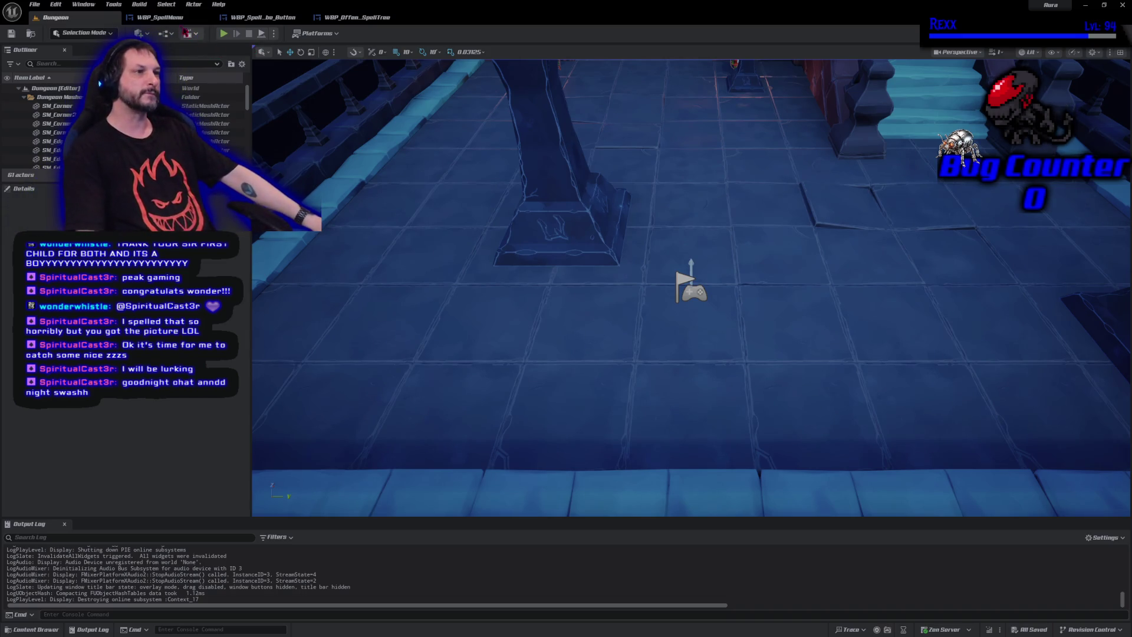
Bring up the WBP_SpellMenu blueprint graph.
click(161, 17)
scroll(486, 444, up, 2)
drag(485, 443, 479, 441)
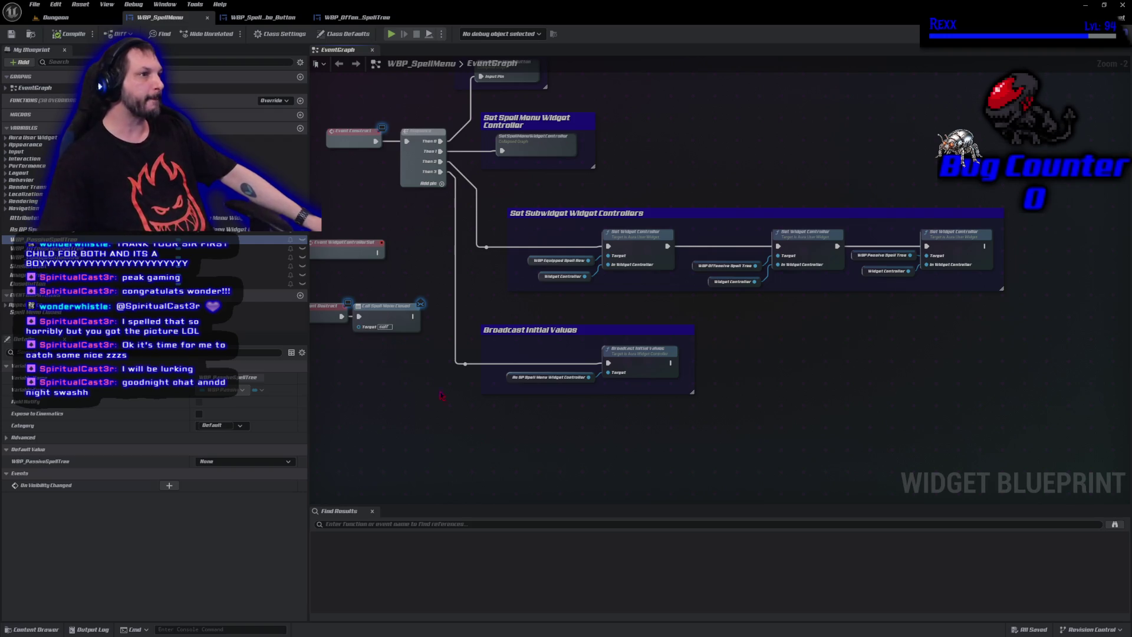
Select ReceiveAbilityInfo's Ability Background SET node and launch the game in a standalone preview.
click(265, 18)
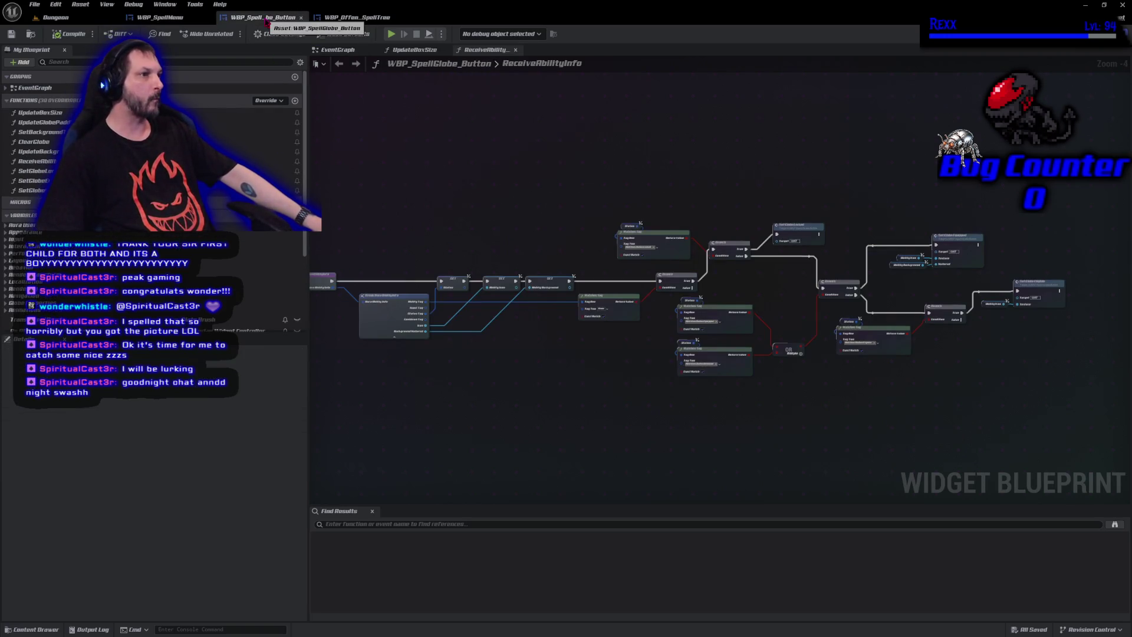
scroll(529, 249, up, 5)
mouse_move(529, 249)
mouse_down()
mouse_move(518, 220)
mouse_move(599, 176)
mouse_move(332, 188)
mouse_up()
mouse_move(457, 229)
mouse_down()
mouse_move(439, 226)
mouse_move(939, 293)
mouse_move(1097, 207)
mouse_move(904, 219)
mouse_up()
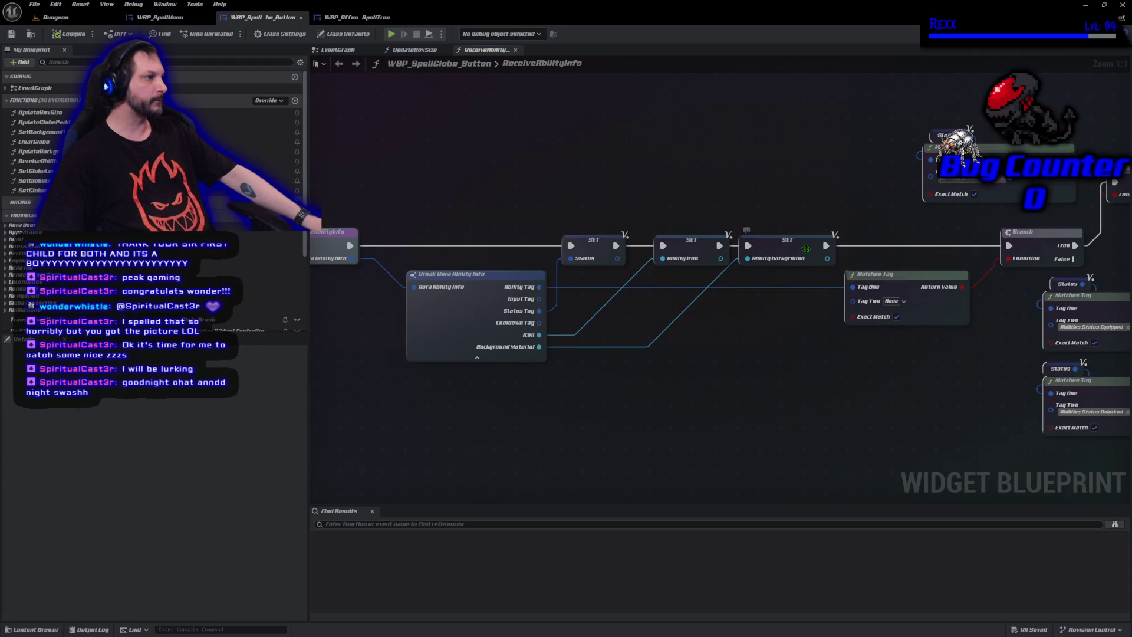
click(805, 249)
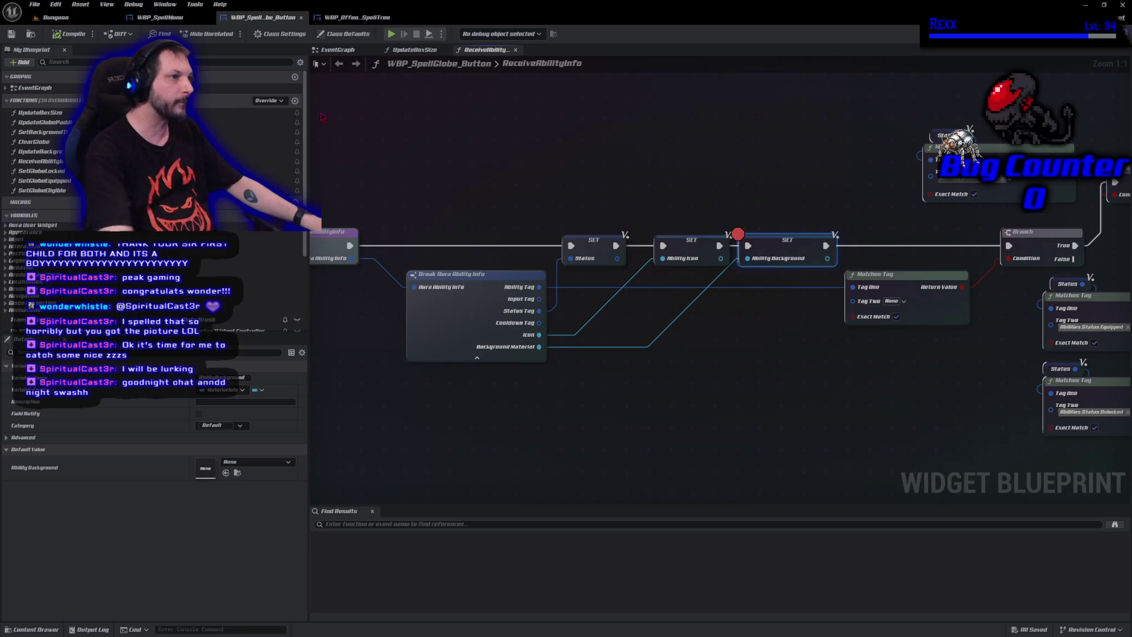
click(391, 34)
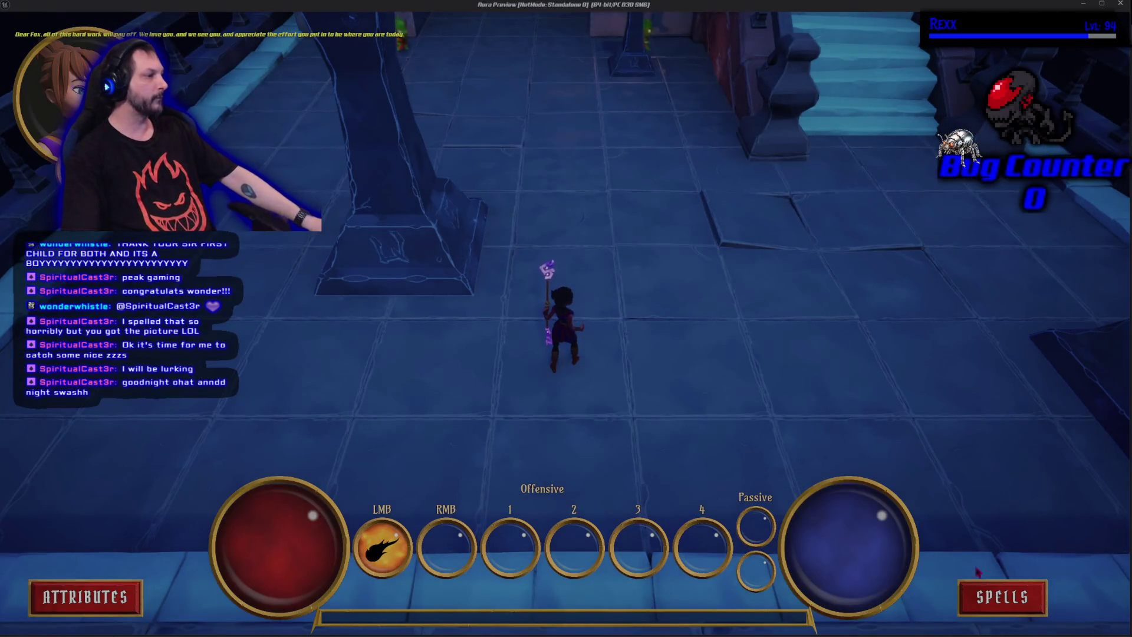
Trigger the breakpoint in-game and step through ReceiveAbilityInfo with F10, F11 and F8.
click(1002, 597)
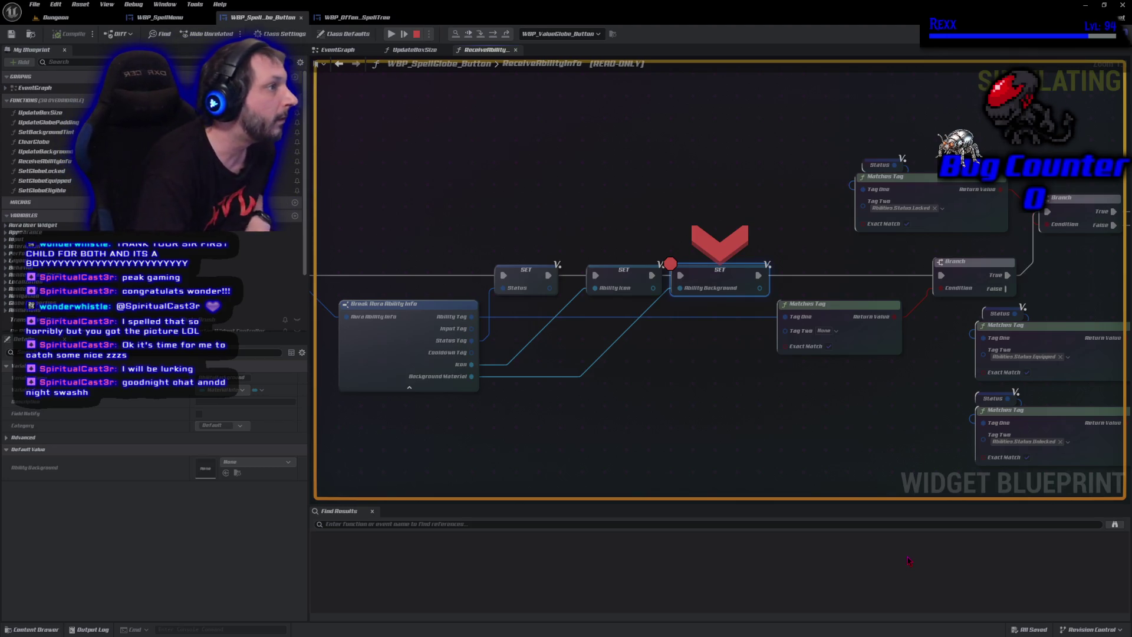
key(F10)
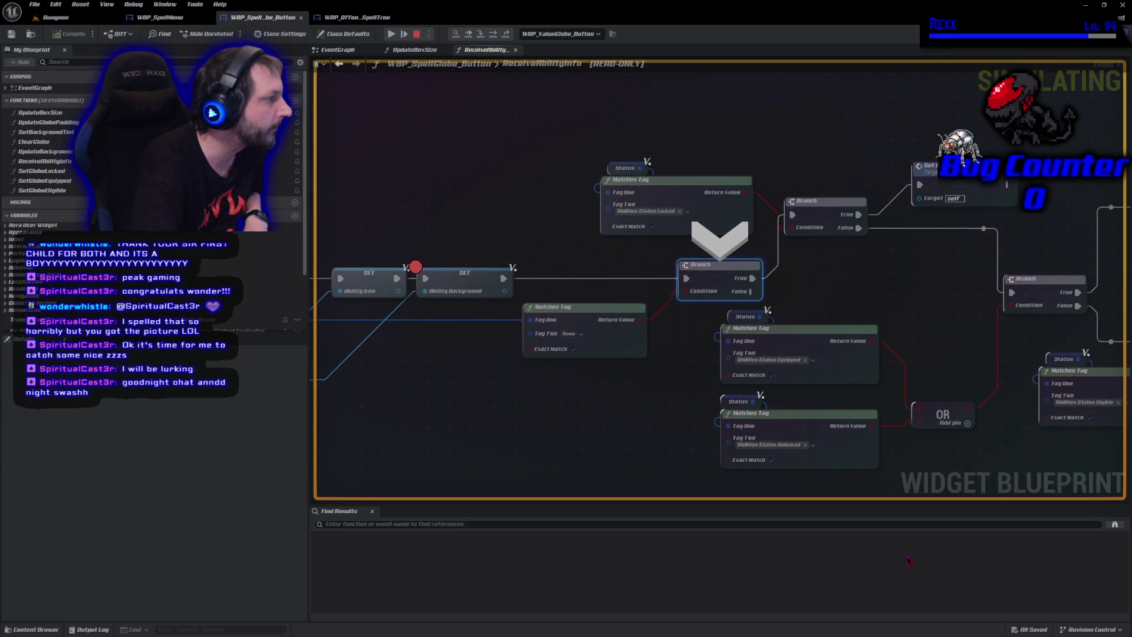
key(F10)
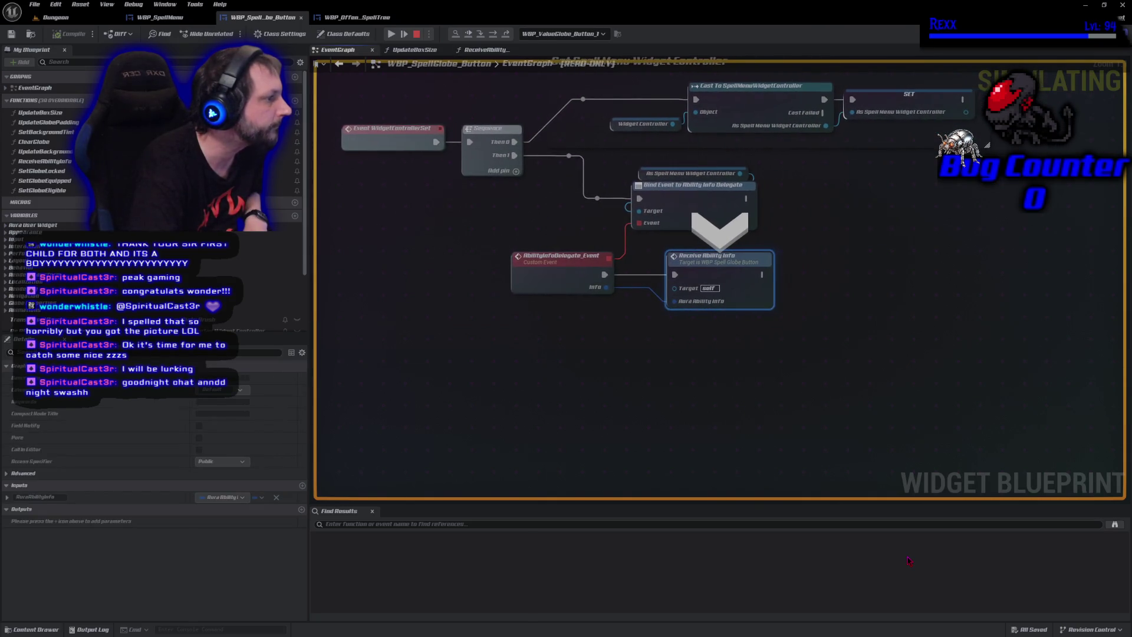
key(F8)
key(F10)
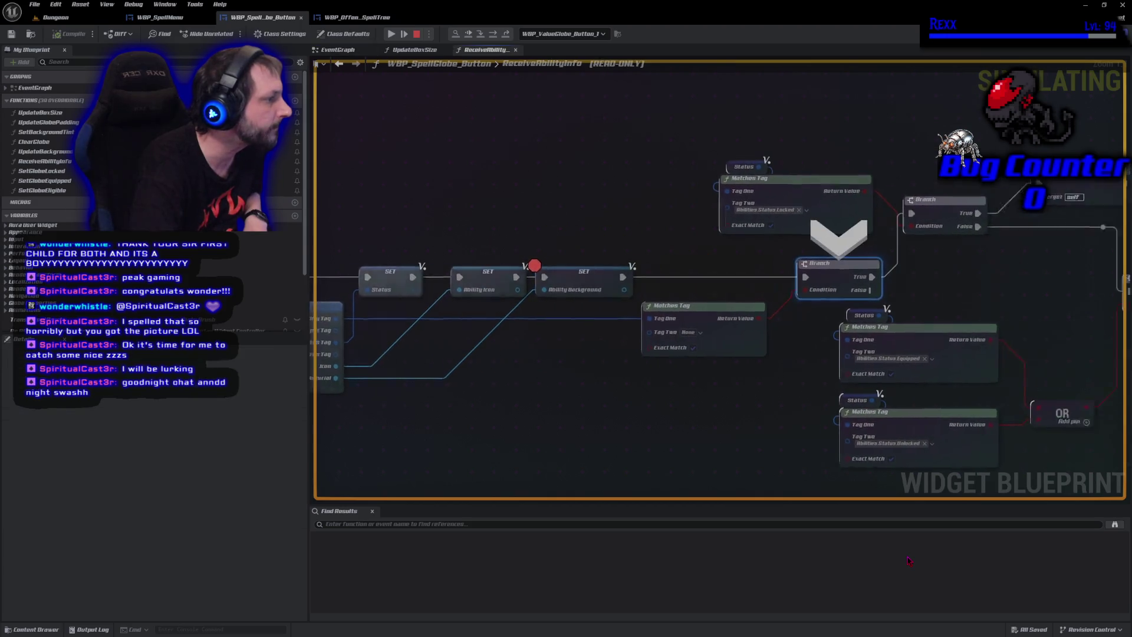
key(F11)
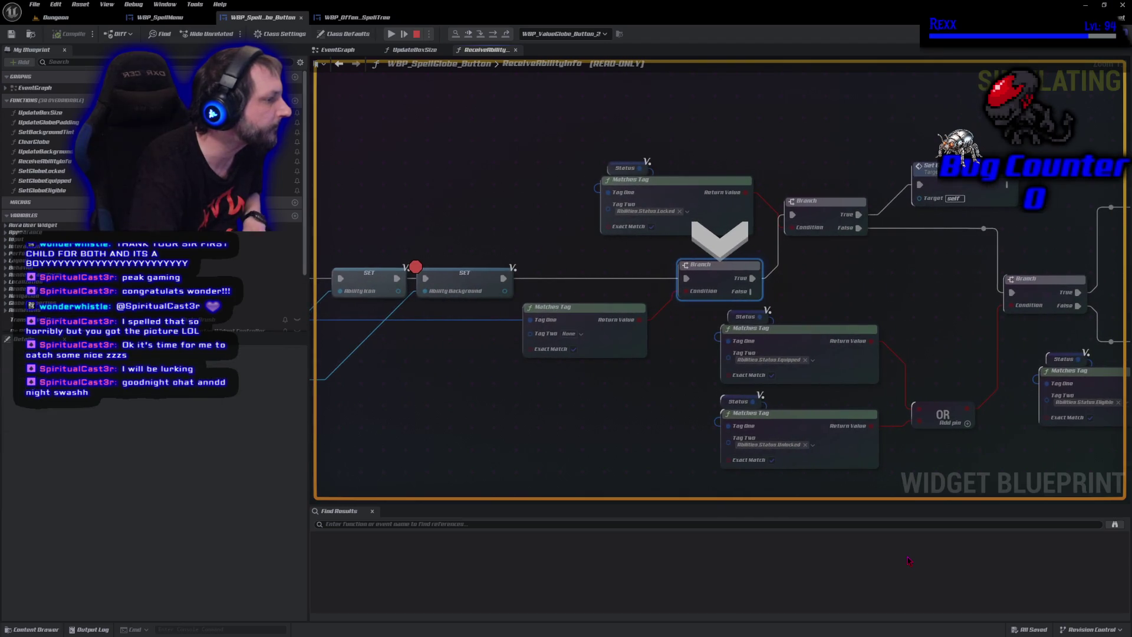
key(F8)
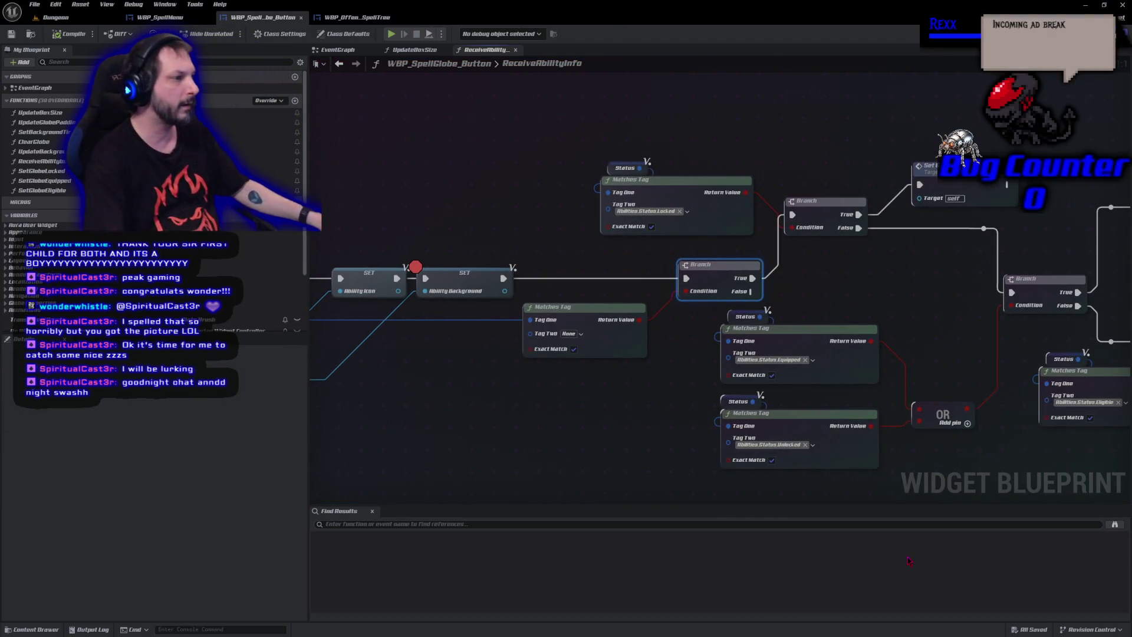
End the debugging session and return to the Dungeon level viewport.
key(Escape)
drag(716, 375, 739, 369)
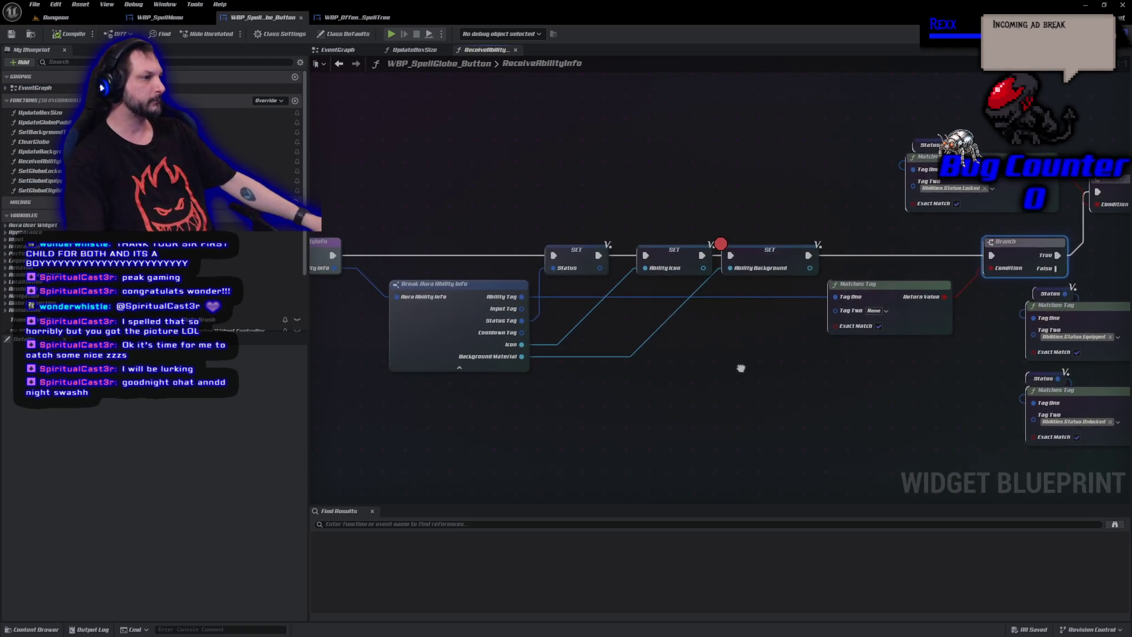
click(56, 17)
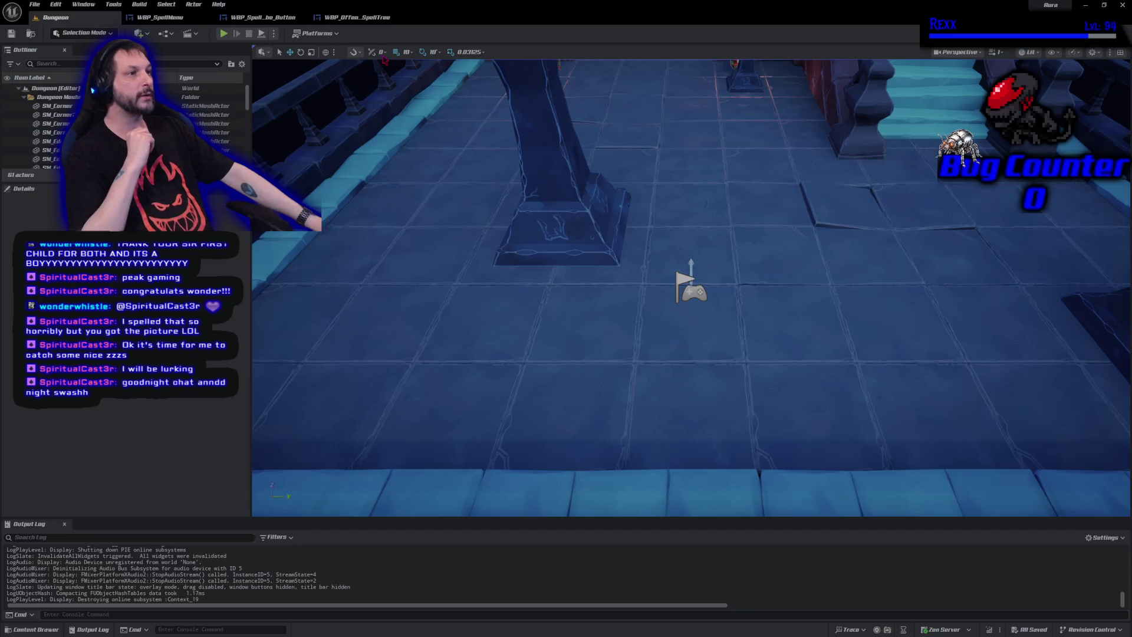
Add a Switch on Gameplay Tag node below the existing ReceiveAbilityInfo nodes.
click(155, 18)
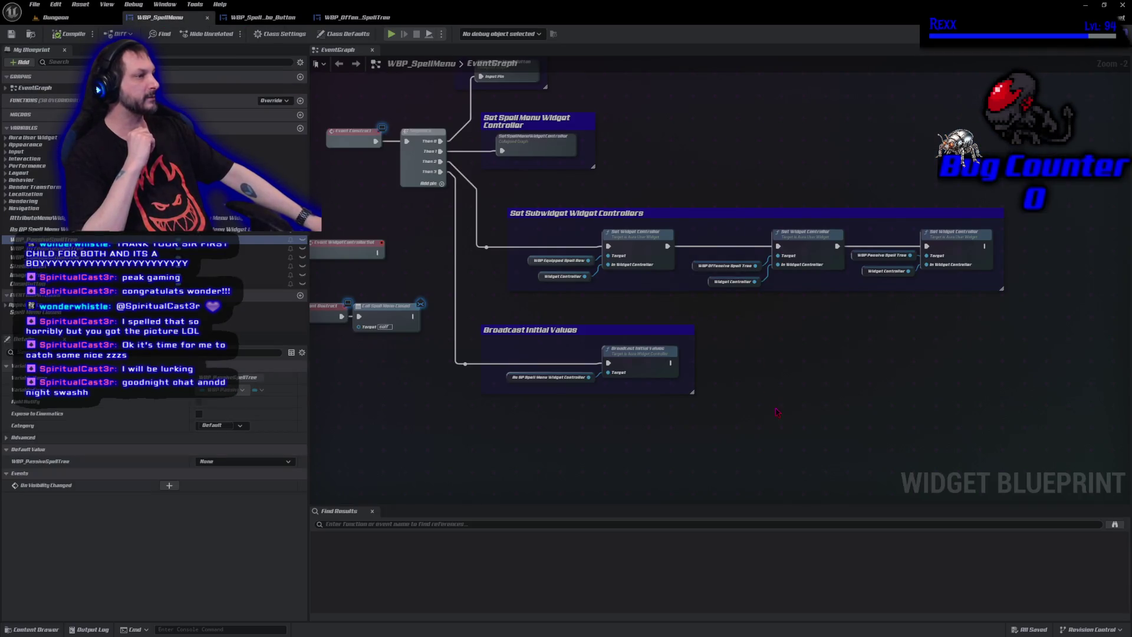
click(249, 20)
drag(758, 444, 567, 348)
right_click(568, 348)
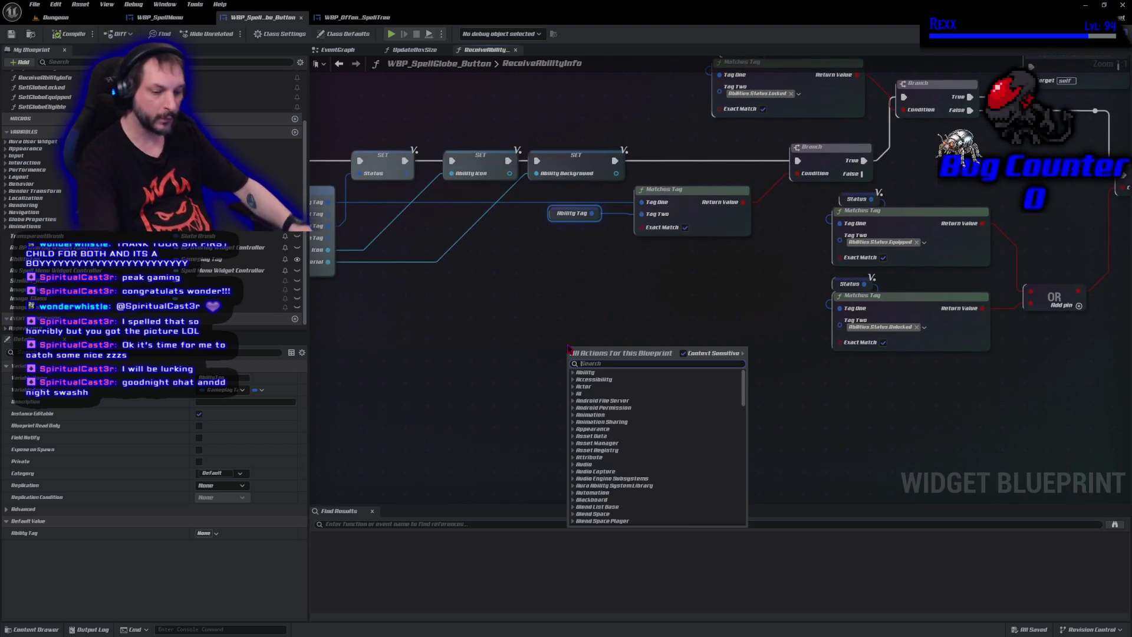
text(switch on gamepla)
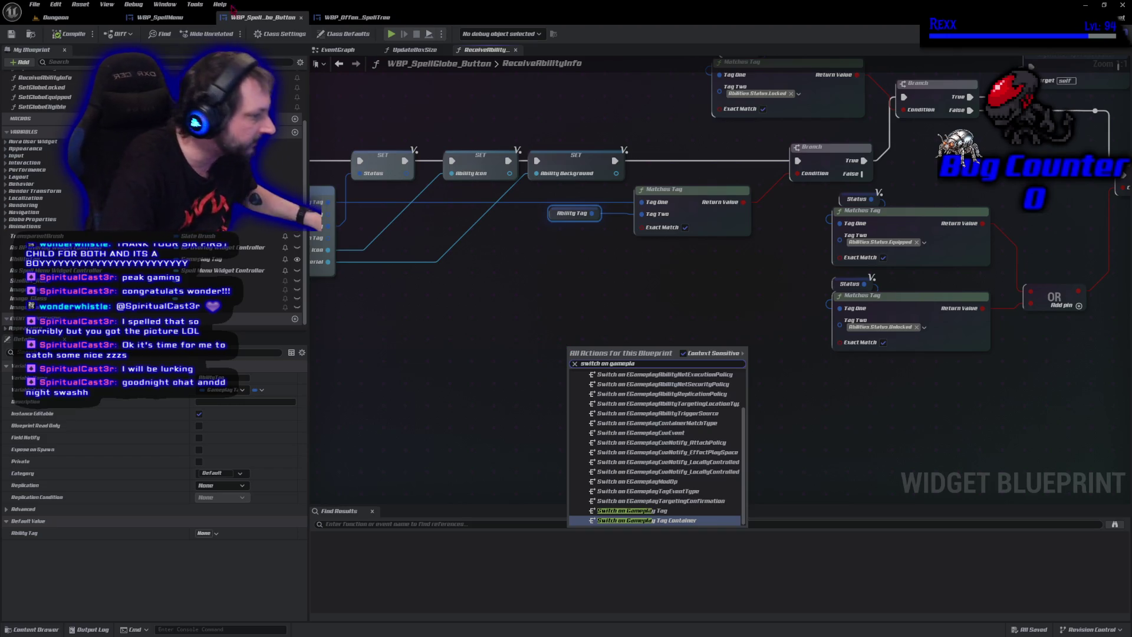
click(705, 512)
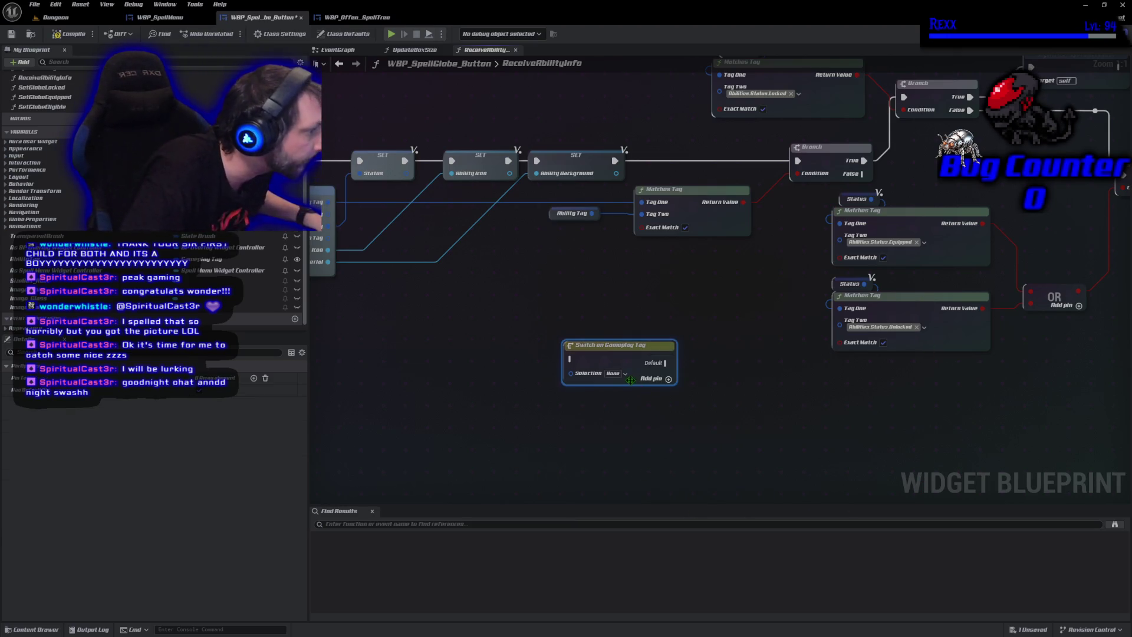
Set the switch selection to Abilities, add two case pins, and place a Status getter beside it.
click(614, 374)
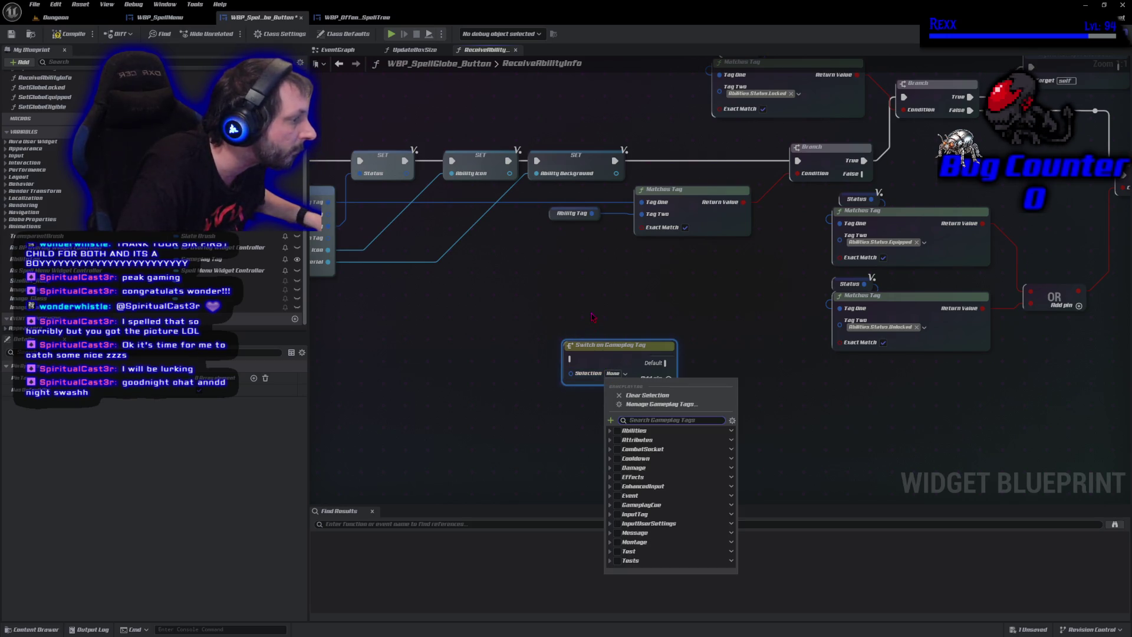
click(617, 430)
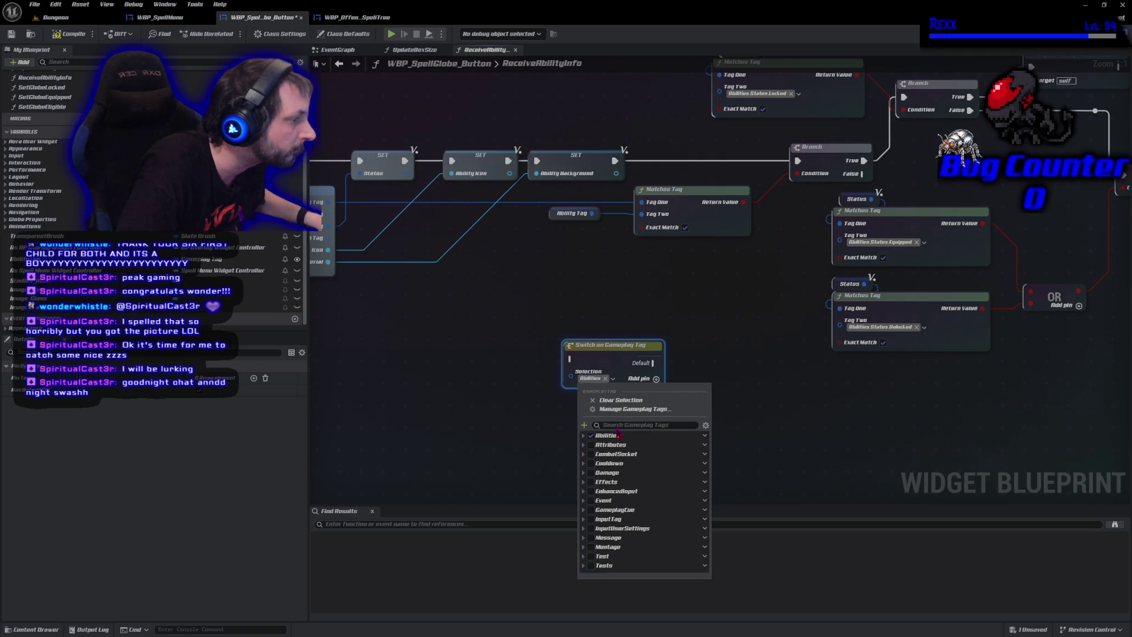
click(655, 380)
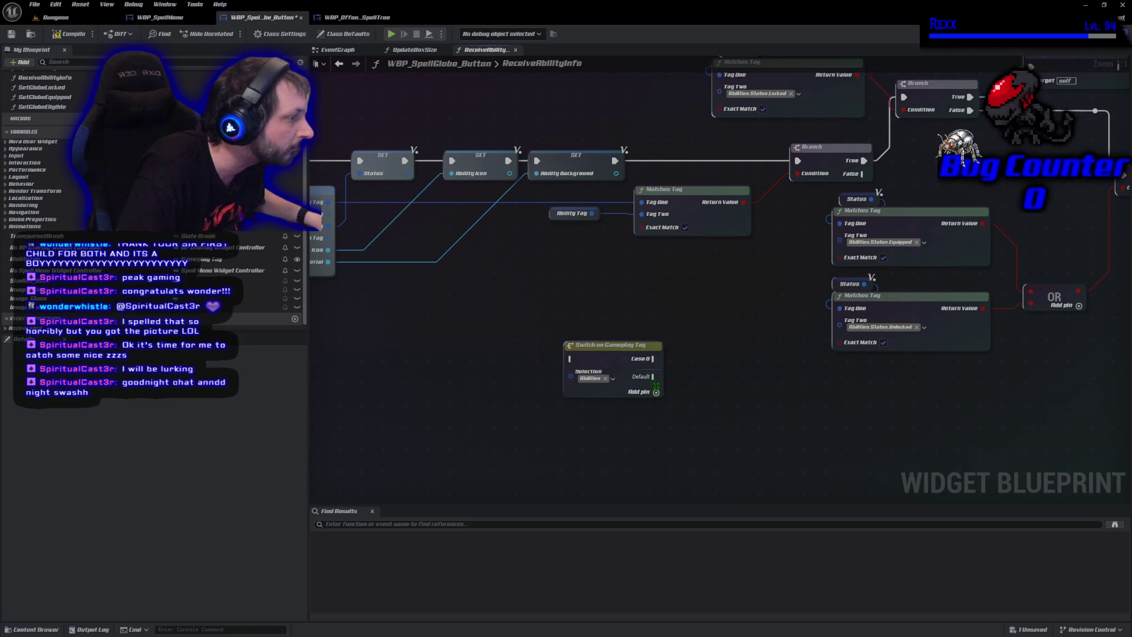
click(656, 392)
drag(622, 437, 500, 375)
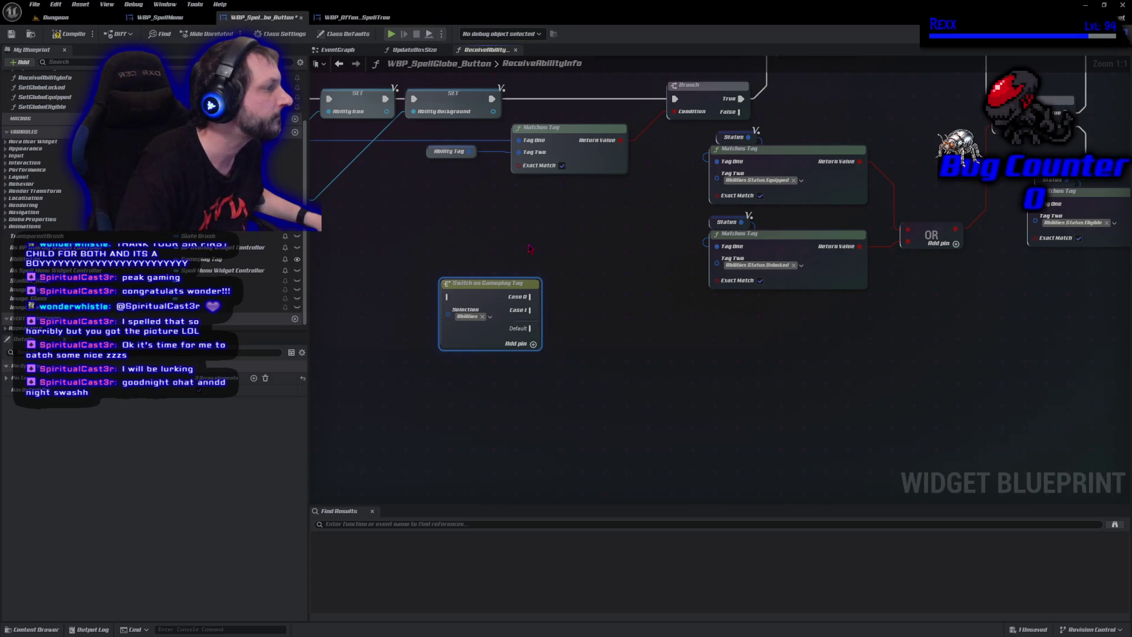
drag(23, 281, 448, 310)
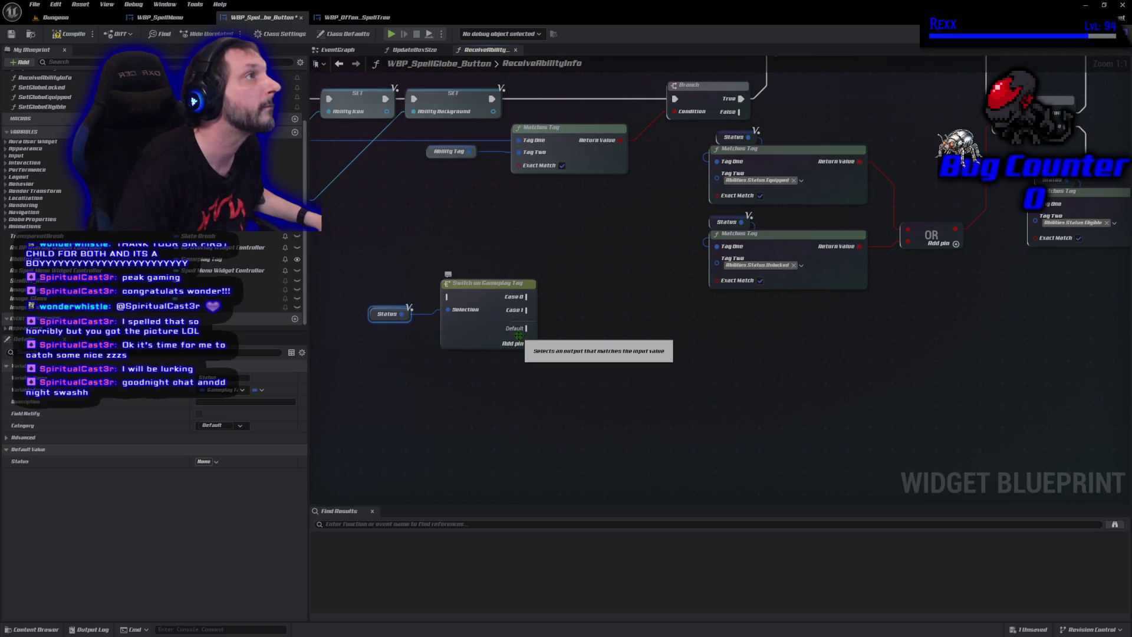
Save the blueprint and set the Switch on Gameplay Tag's Pin Tags index 0 to Abilities.Fire.FireBolt.
click(81, 36)
click(519, 315)
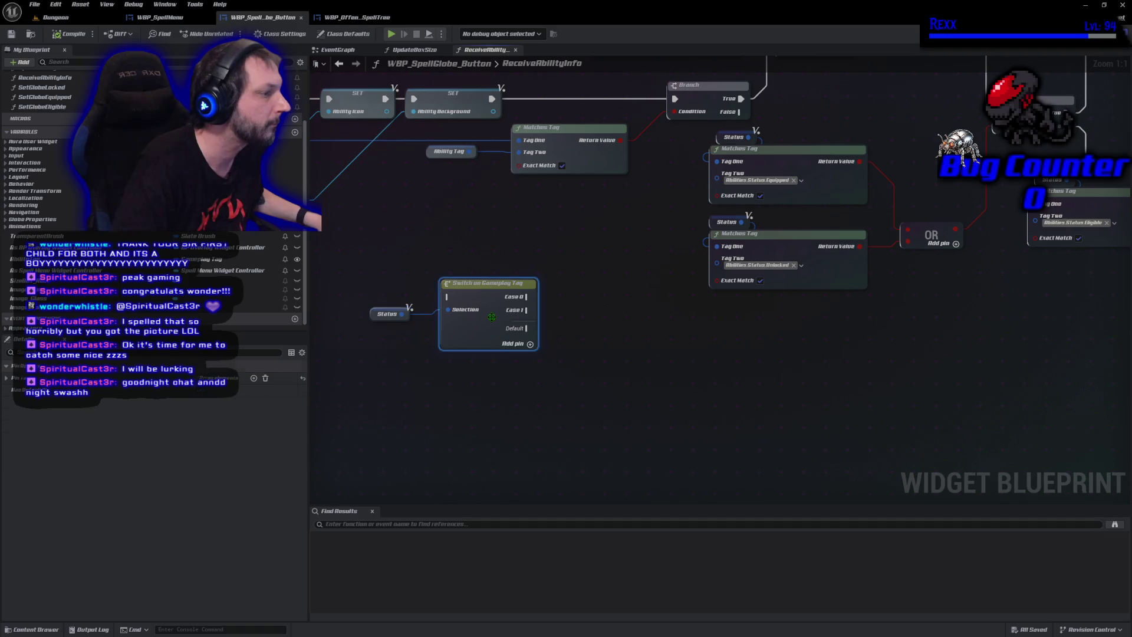
click(6, 378)
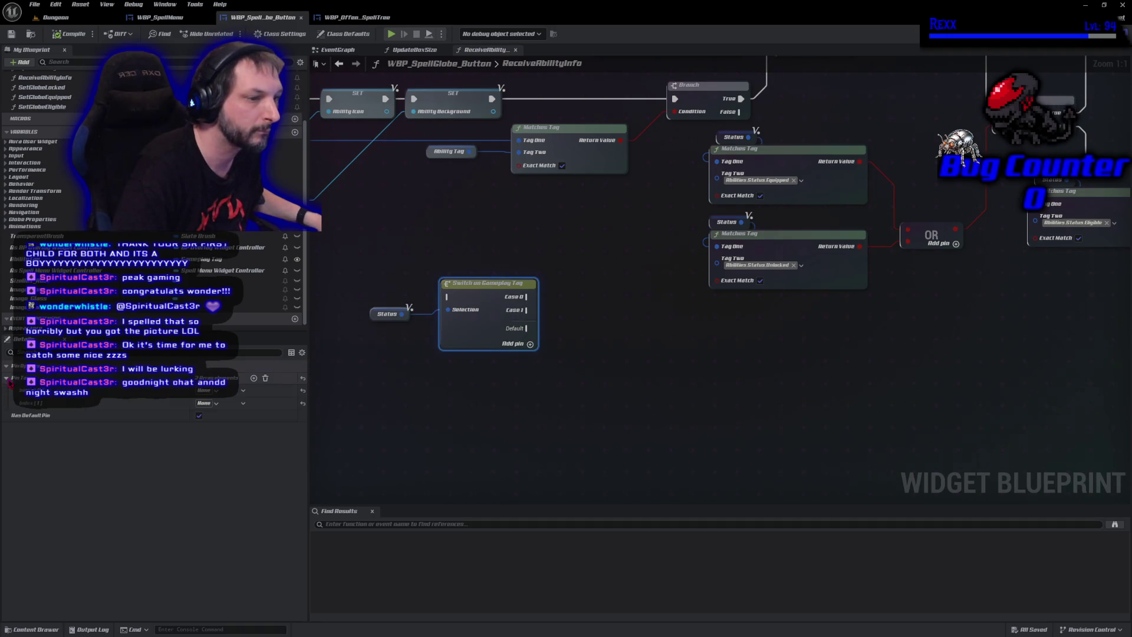
click(212, 392)
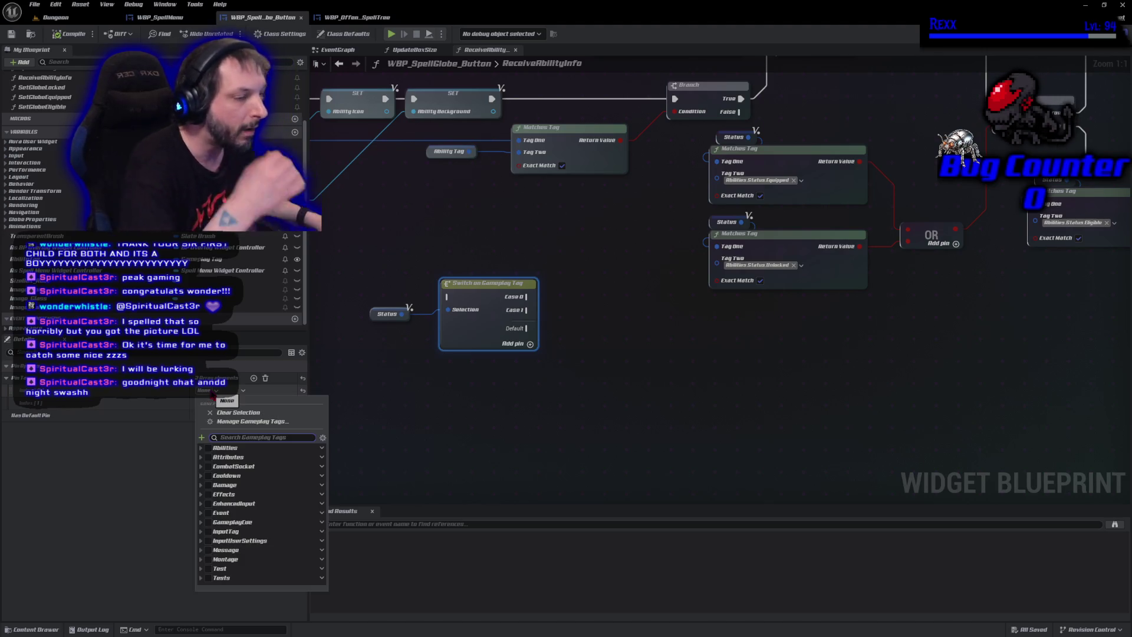
click(201, 447)
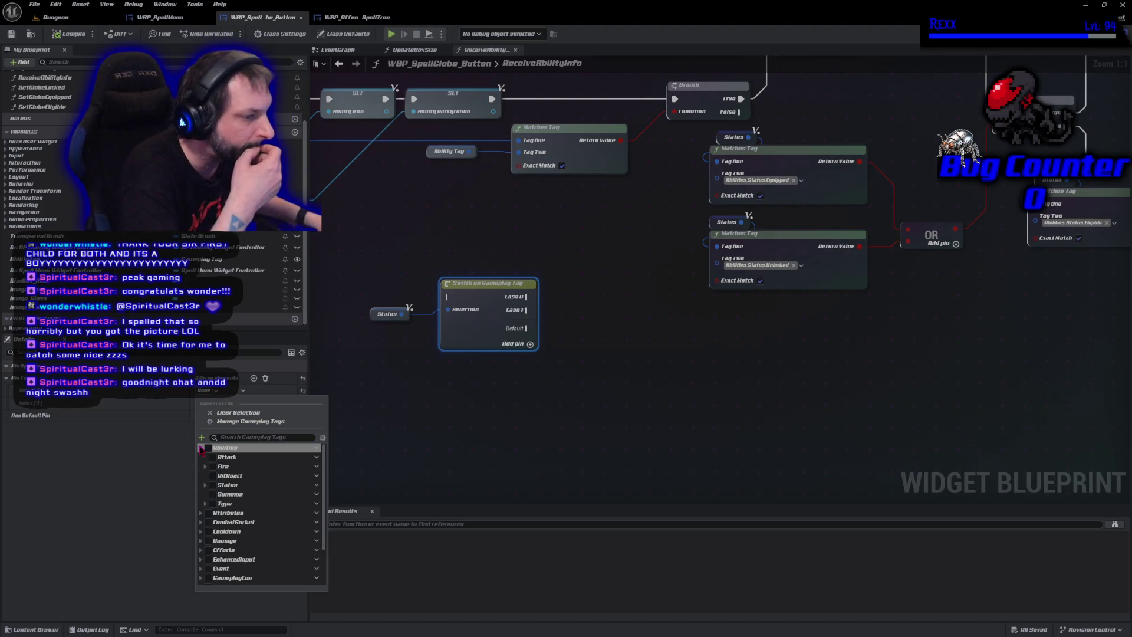
click(205, 467)
click(217, 475)
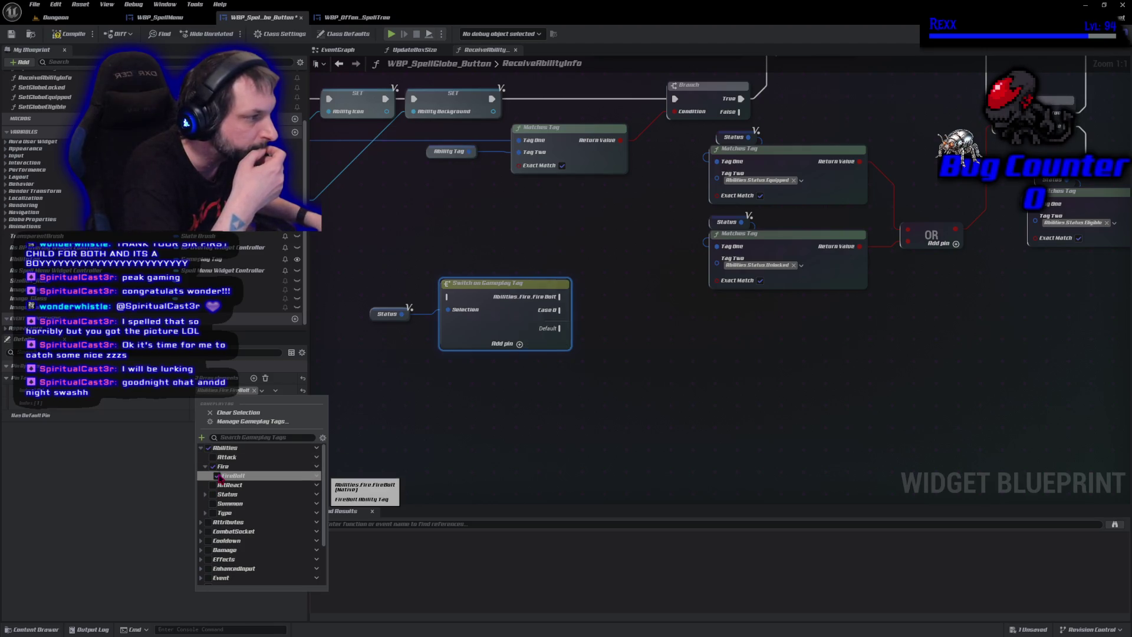
click(378, 407)
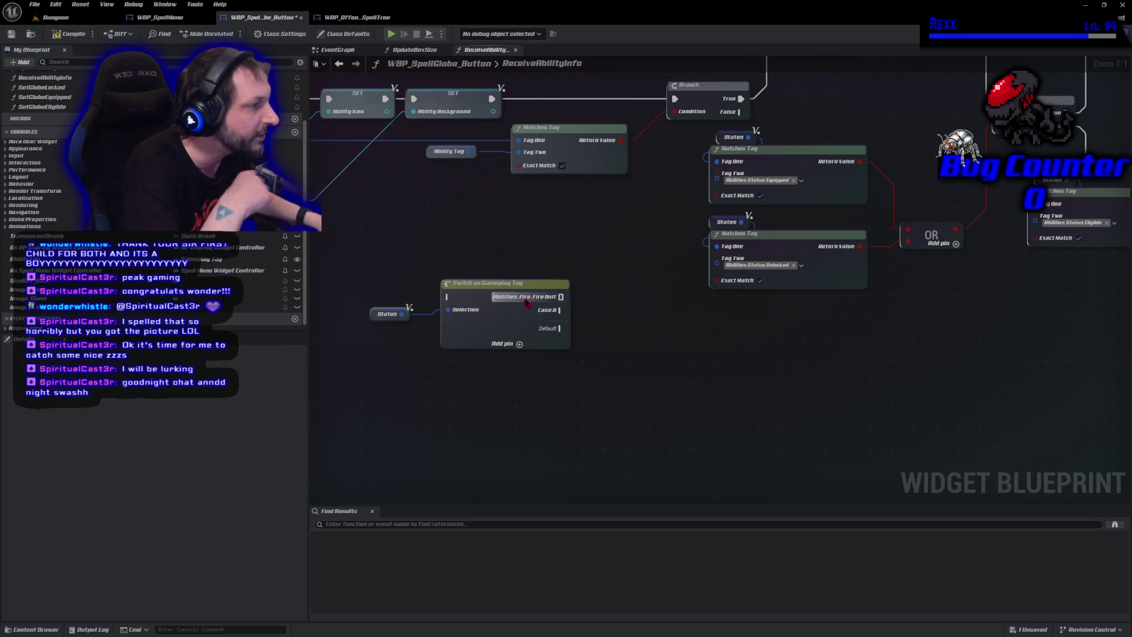
Nudge the Status variable node next to the switch and select both nodes.
click(539, 315)
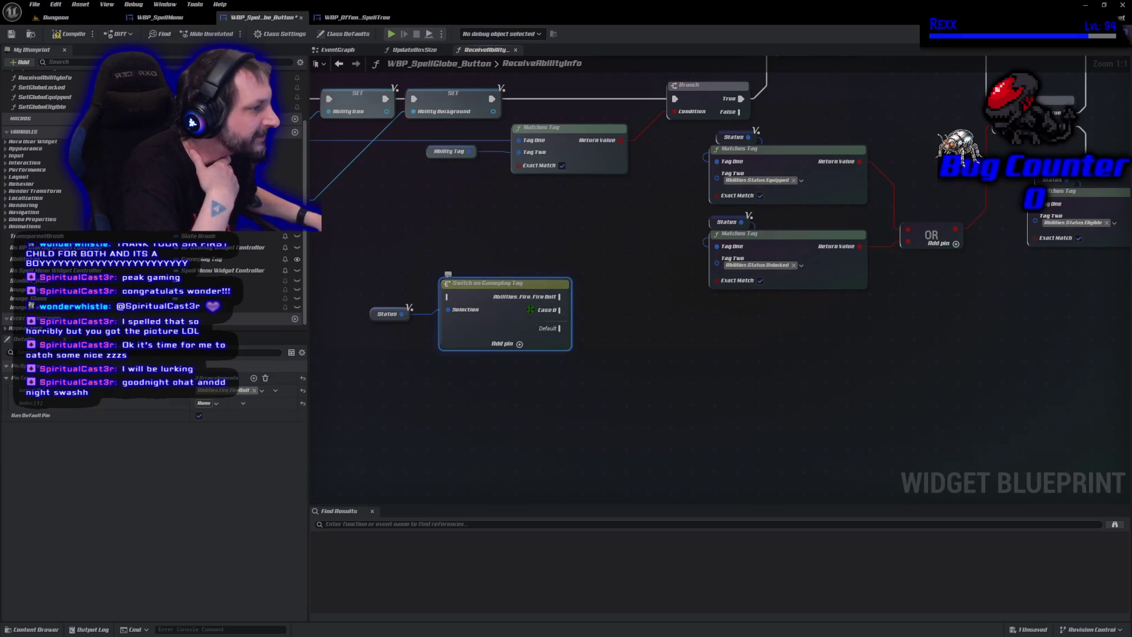
drag(370, 316, 384, 315)
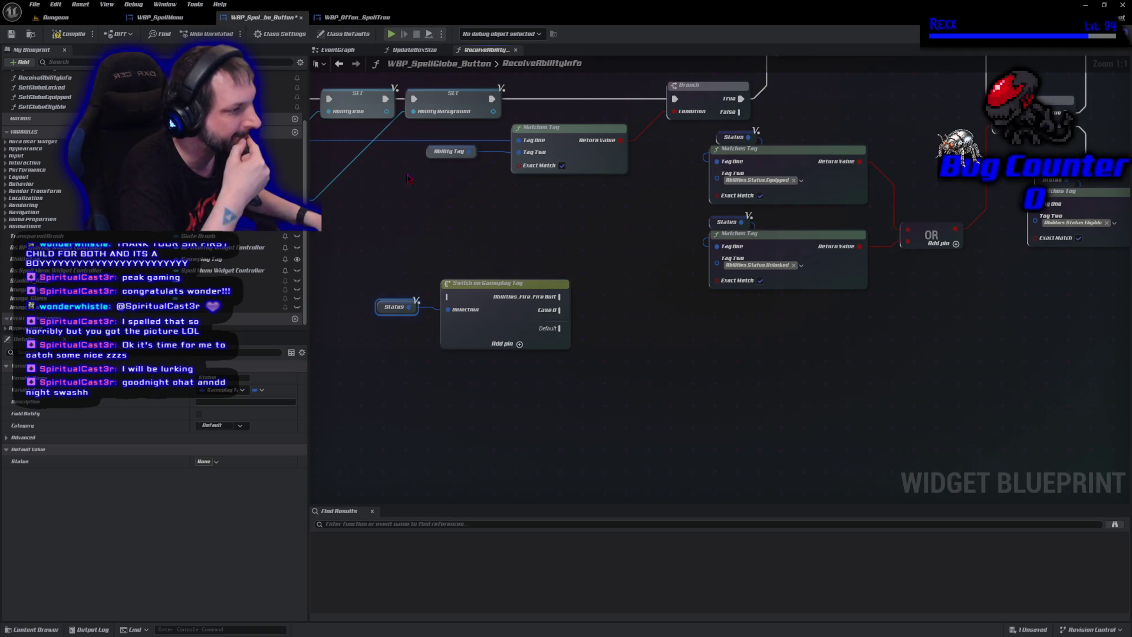
click(496, 312)
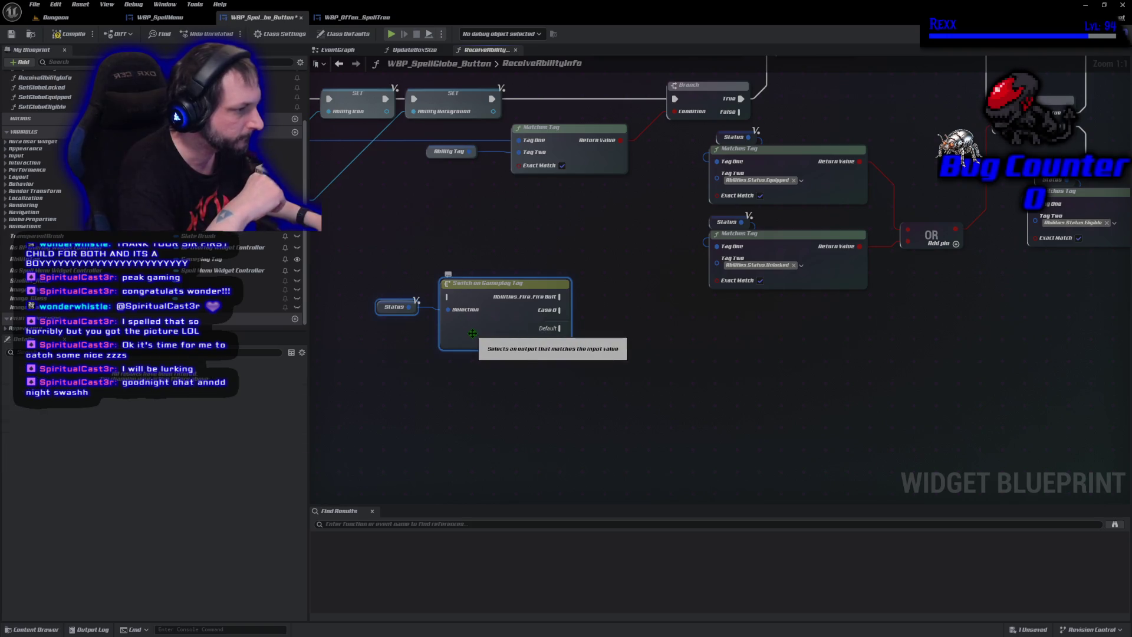
Wrap the Status and Switch nodes in a comment titled 'Look deeper into this'.
text(c)
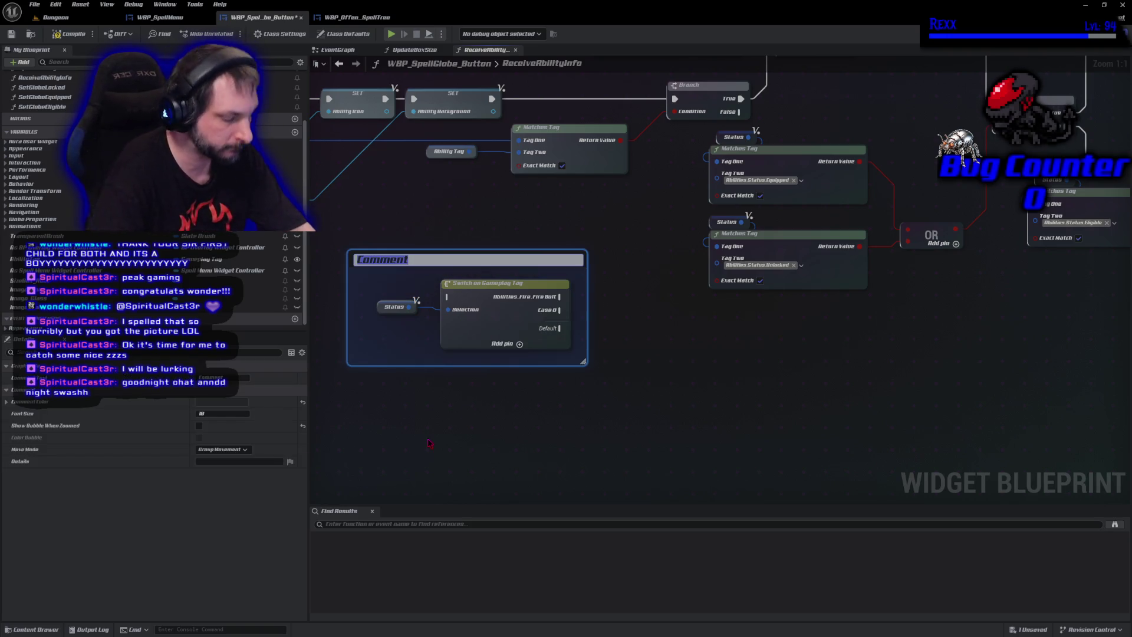
text(Play with this)
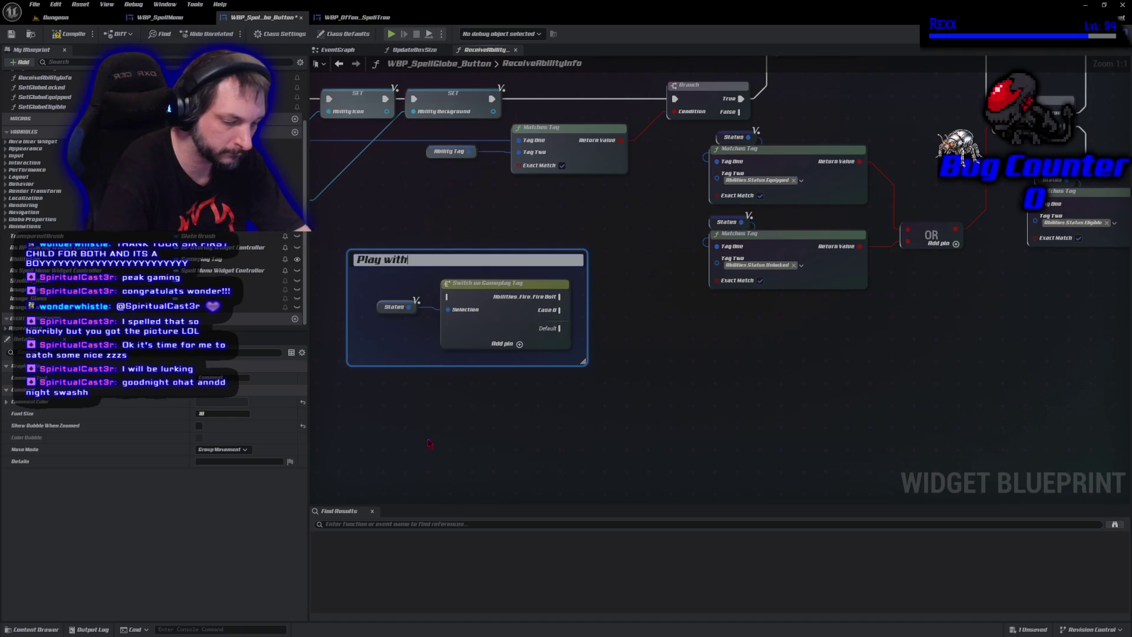
key(BackSpace)
key(BackSpace)
key(BackSpace)
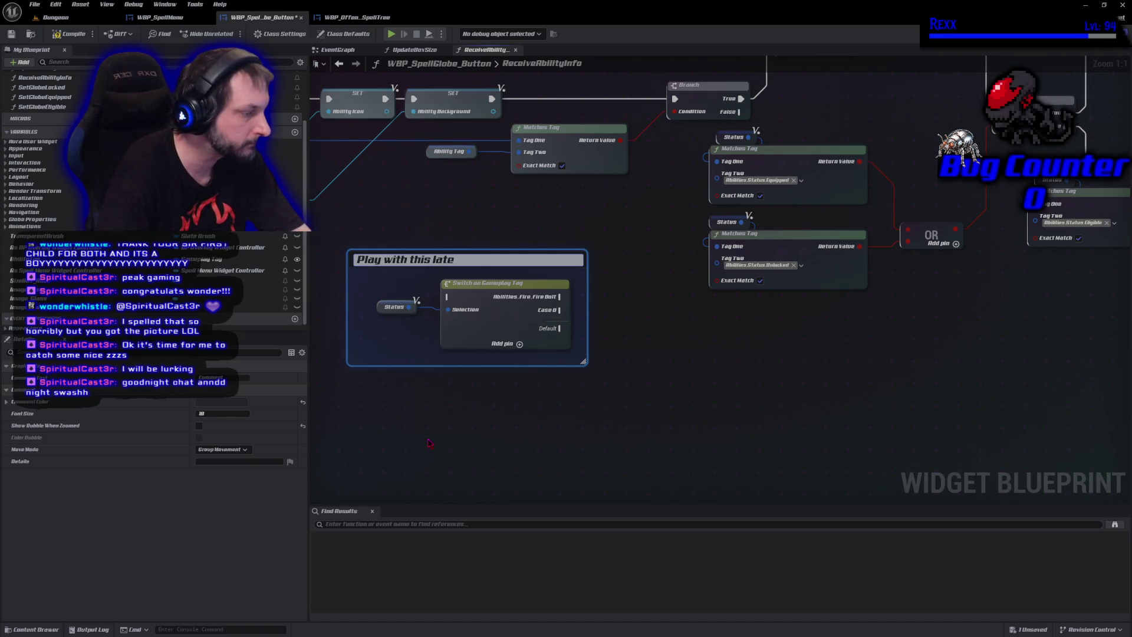
key(BackSpace)
key(BackSpace)
key(BackSpace)
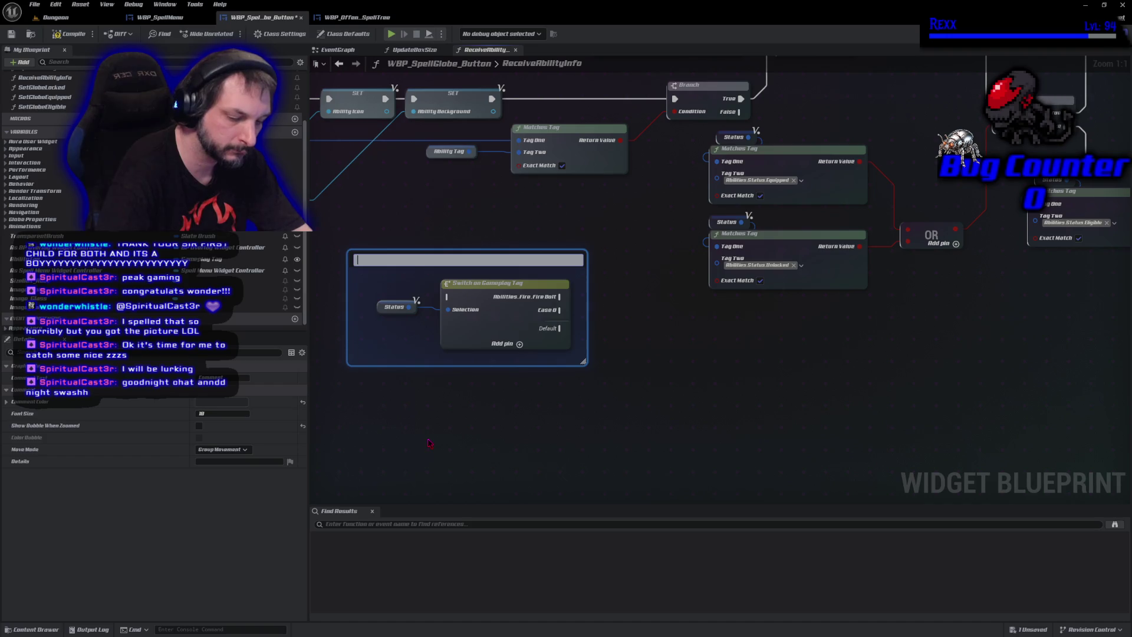
text(Look deeper into this)
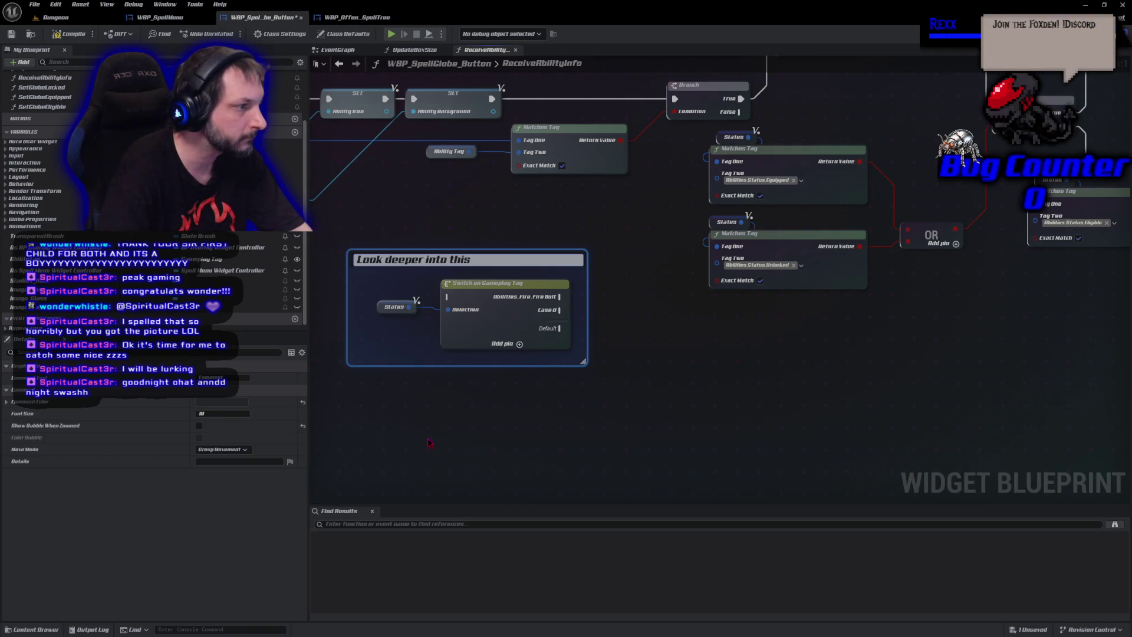
key(Return)
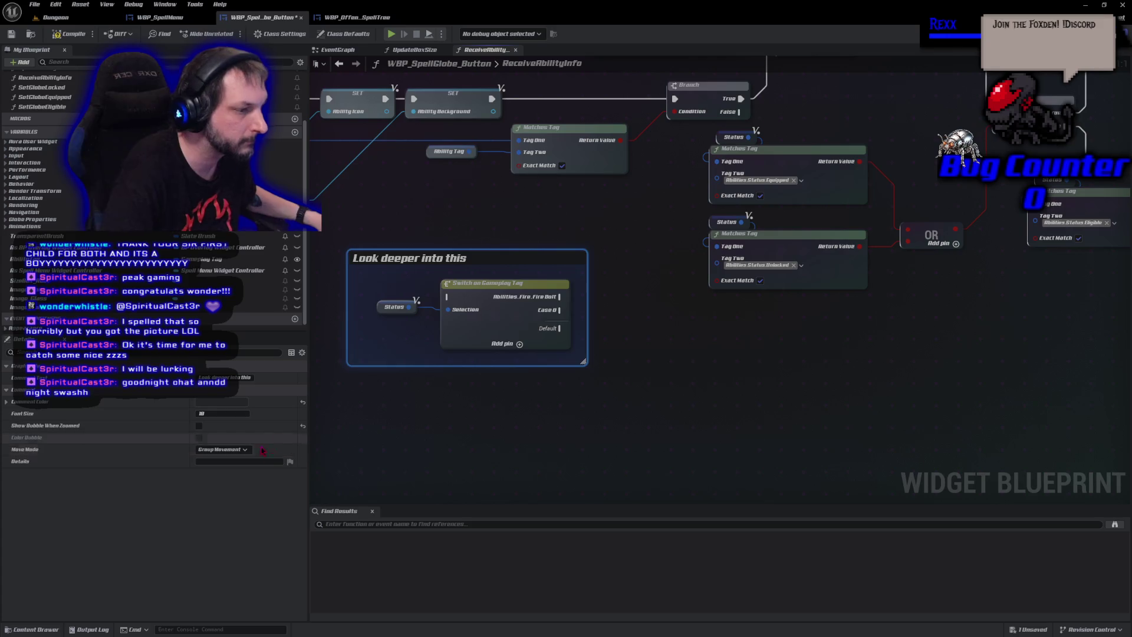
Enable the comment's Show Bubble and Color Bubble, make it bright yellow, compile, and return to Dungeon.
click(214, 427)
click(212, 436)
click(222, 401)
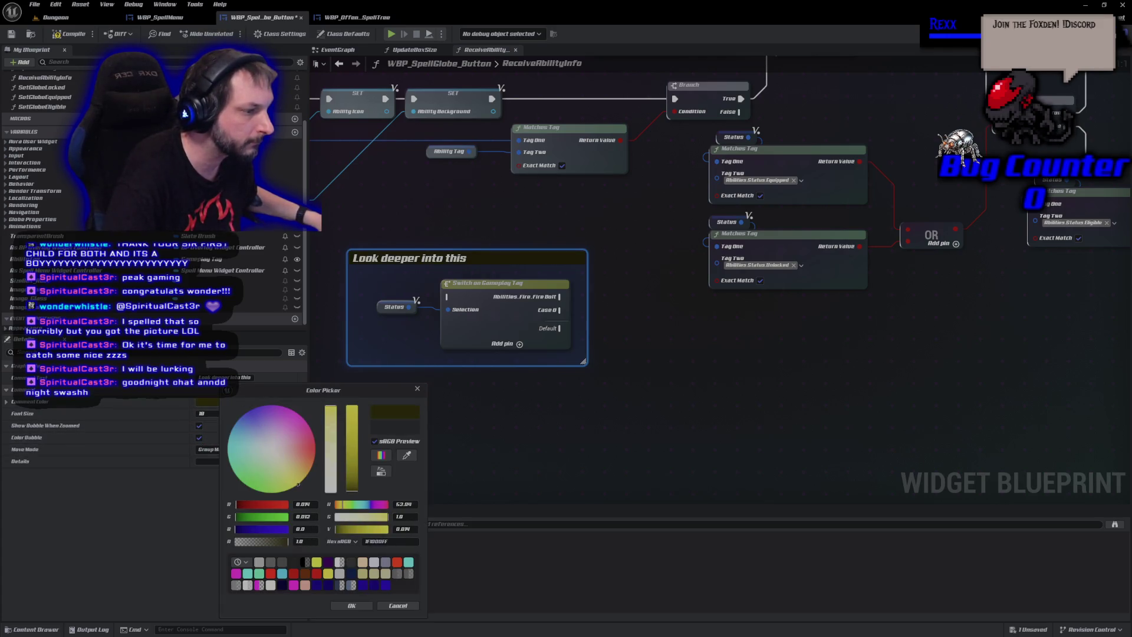
drag(355, 456, 352, 410)
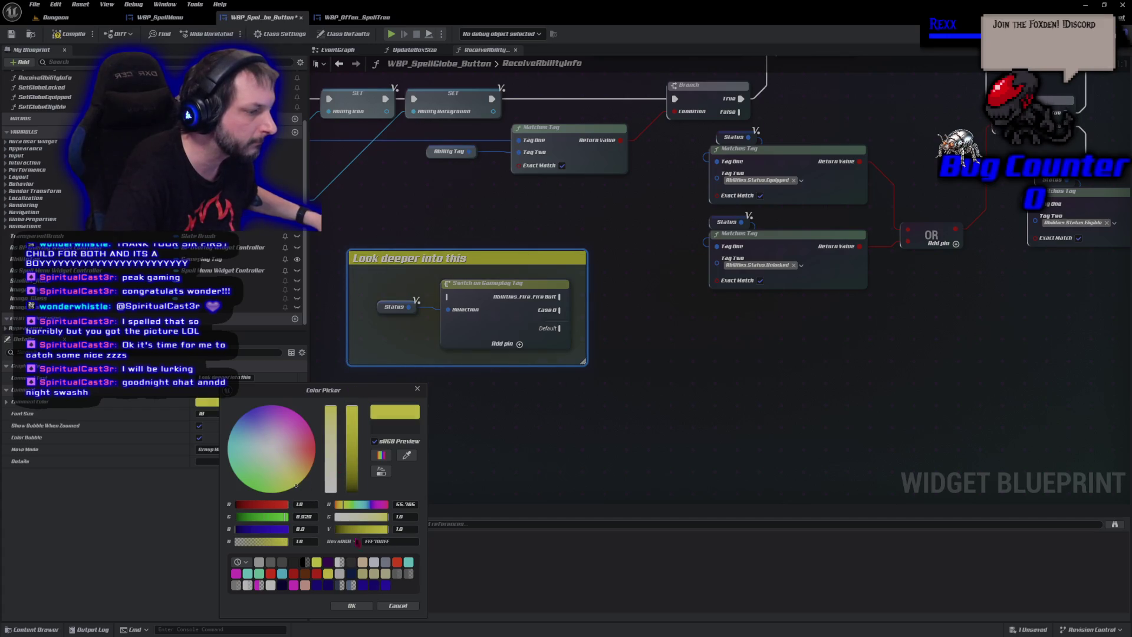
click(351, 605)
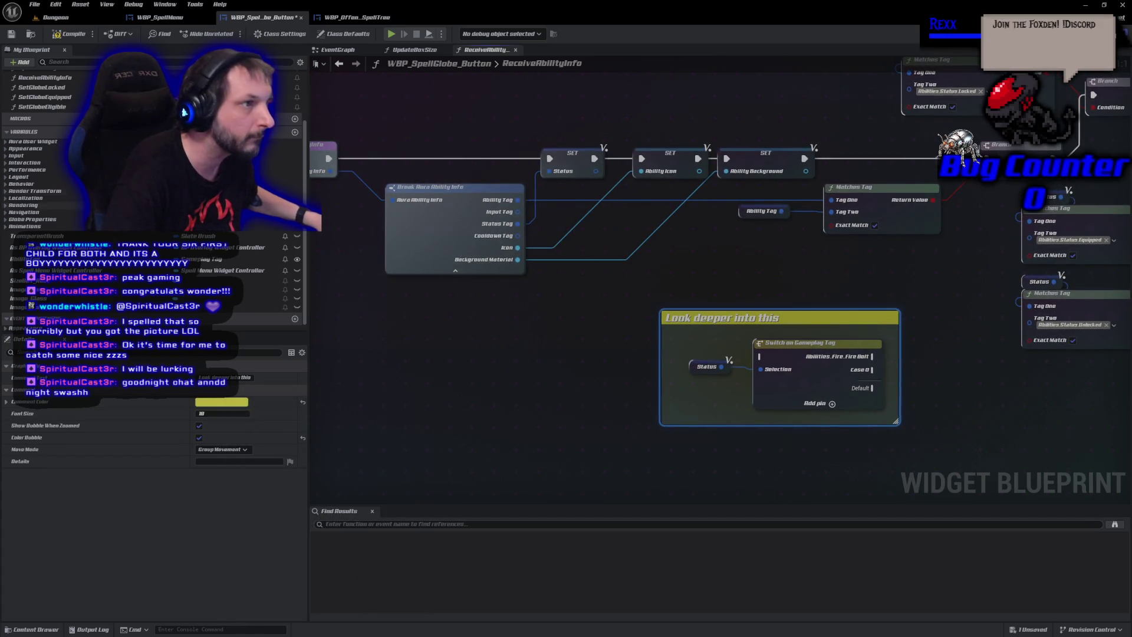
click(64, 35)
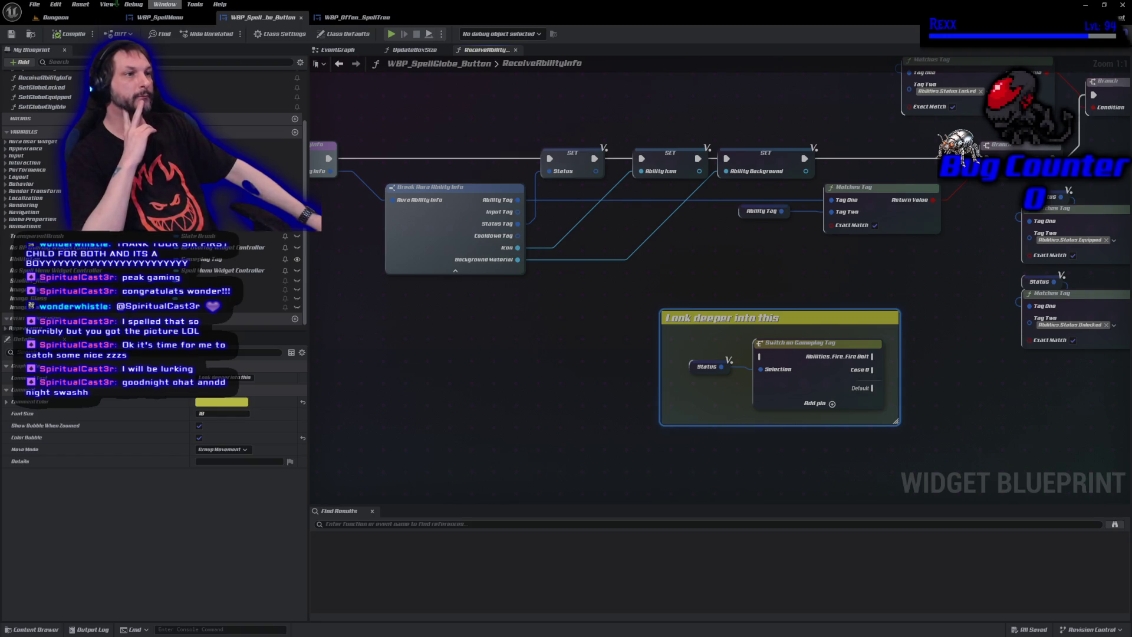
click(56, 17)
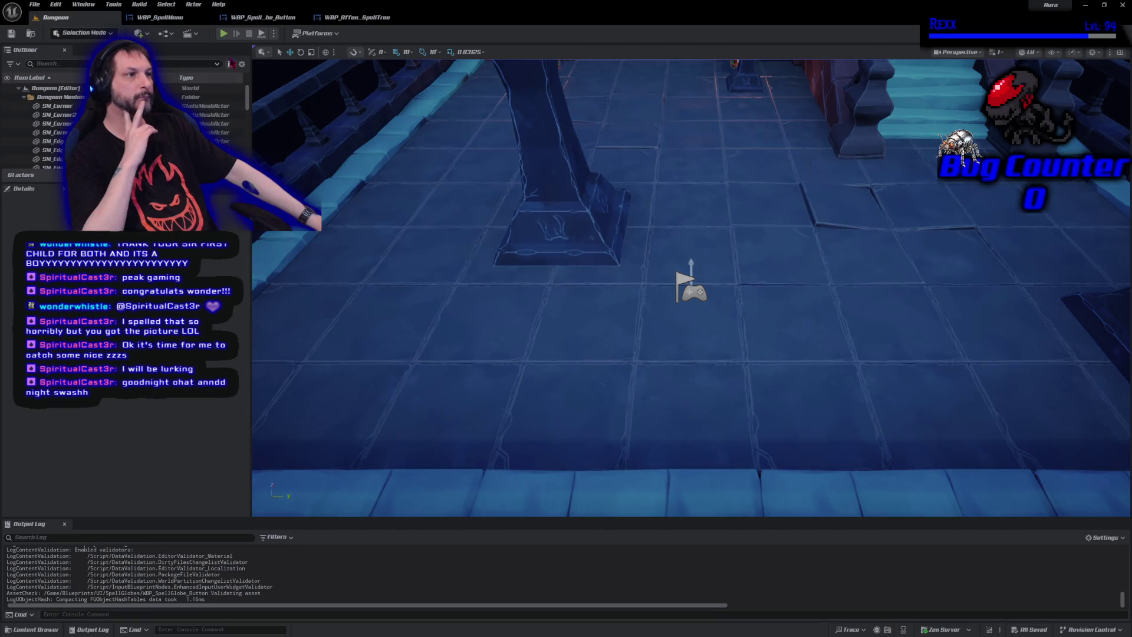
Play-test the game in editor, check the Attributes menu, stop, and switch to GitHub Desktop.
click(224, 34)
click(316, 489)
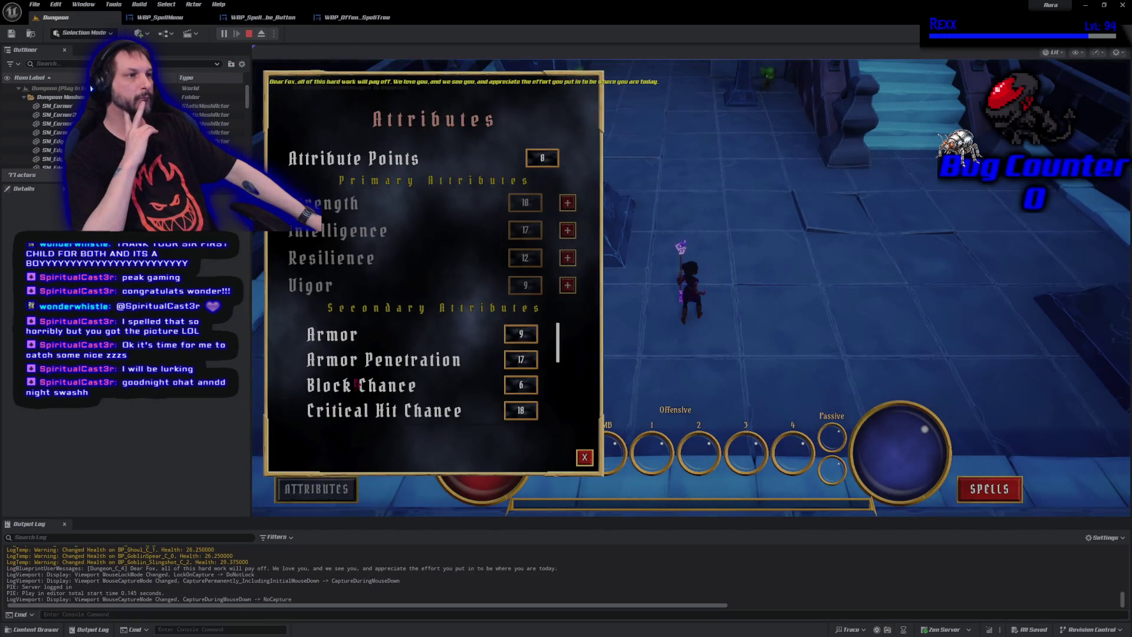
click(252, 33)
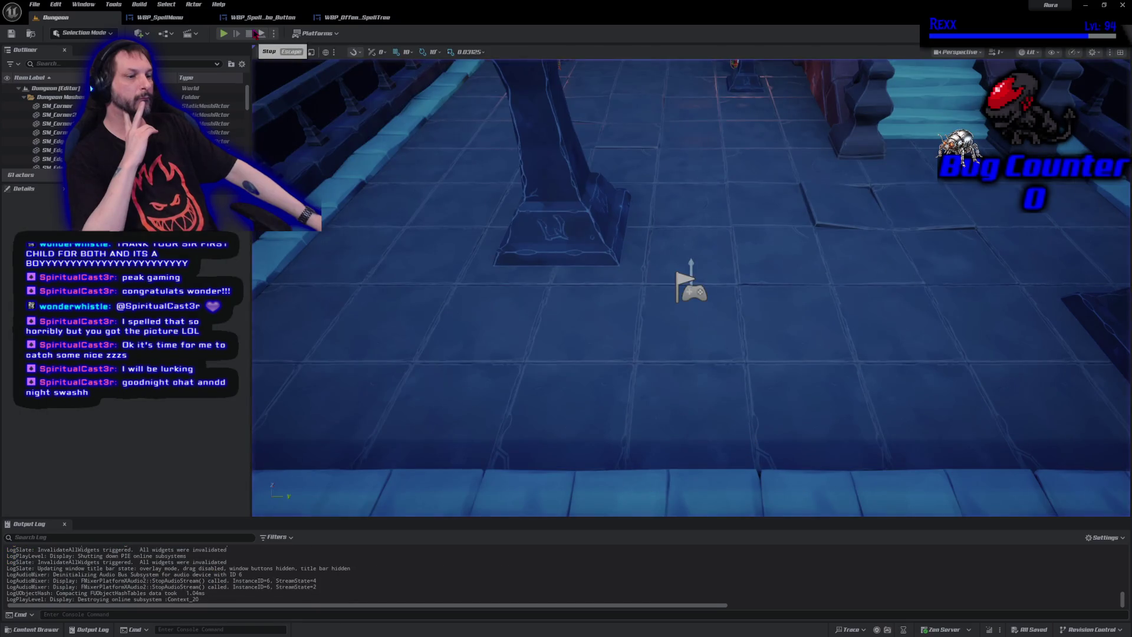
scroll(246, 579, up, 3)
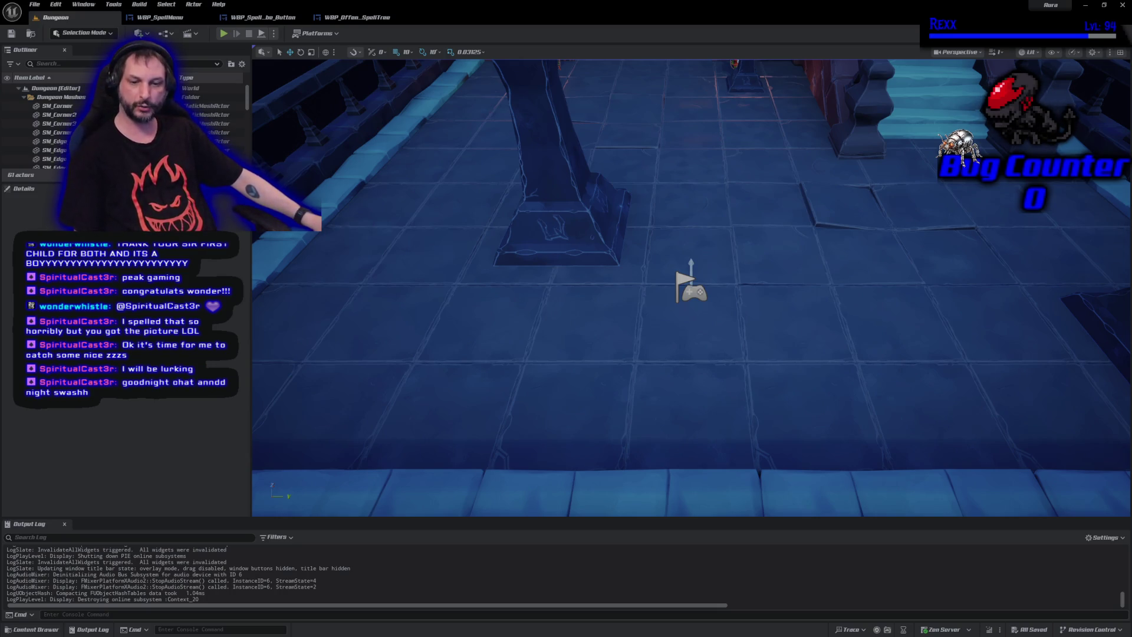
key(alt+Tab)
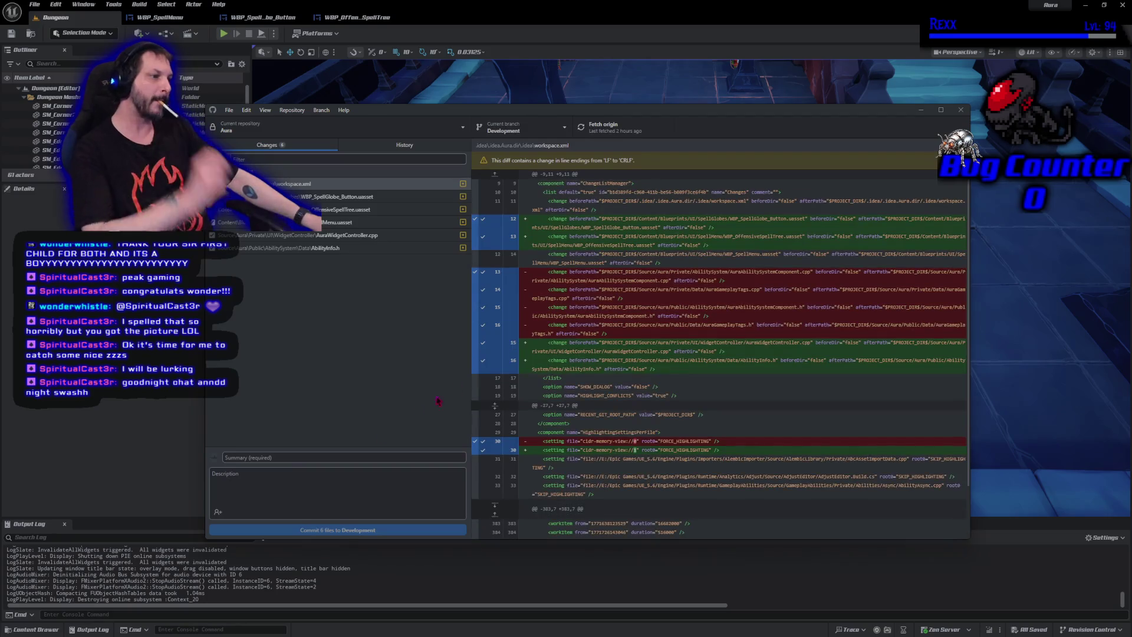
Write the commit summary 'Showing Abilities in the Spell Tree' and review the AbilityInfo.h and AuraWidgetController.cpp diffs.
click(306, 457)
text(Sh)
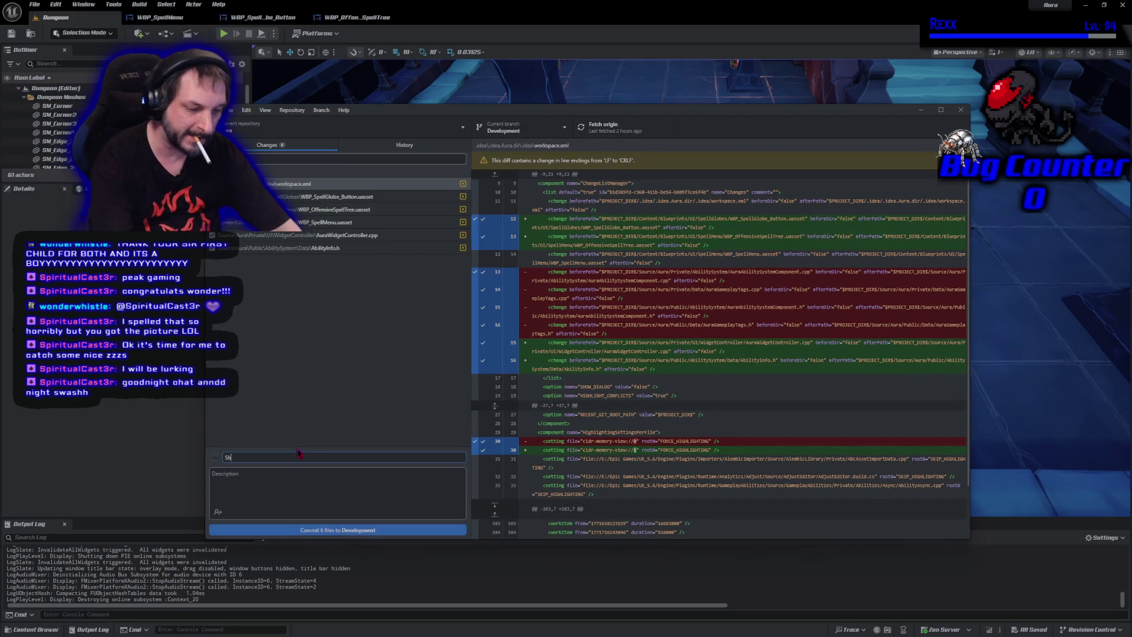
text(owing Abi)
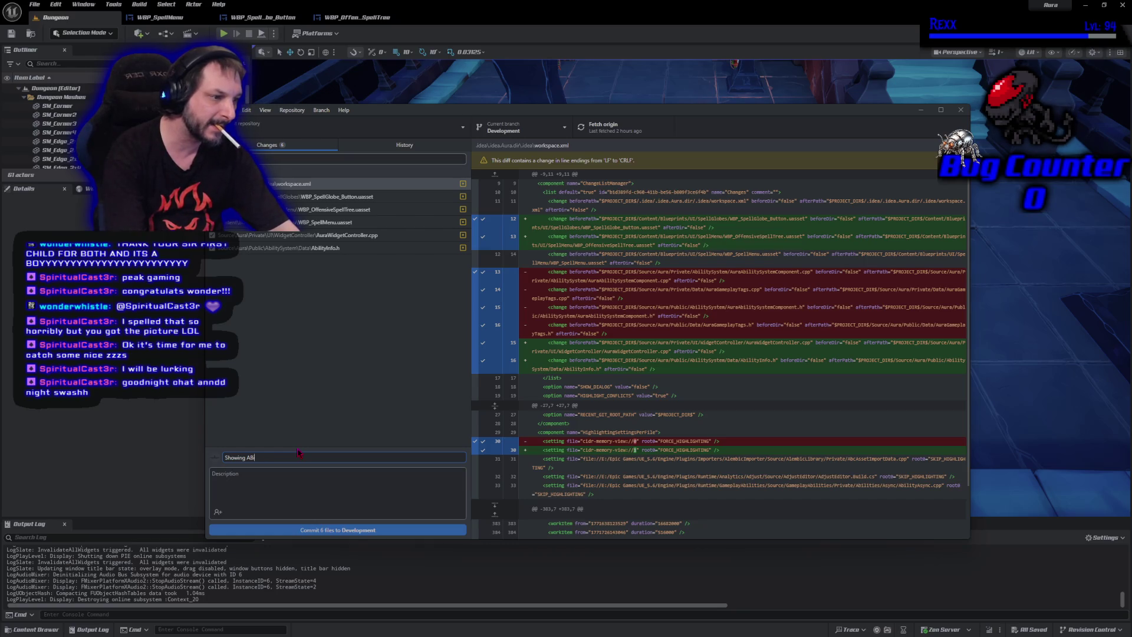
text(litieslites)
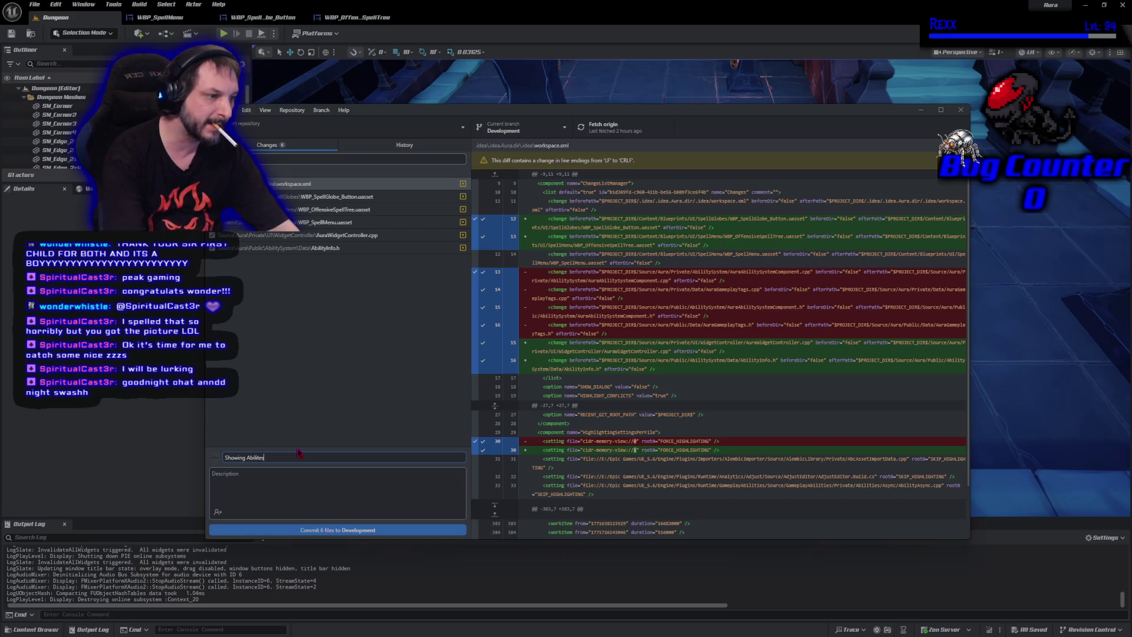
key(BackSpace)
text(ies in )
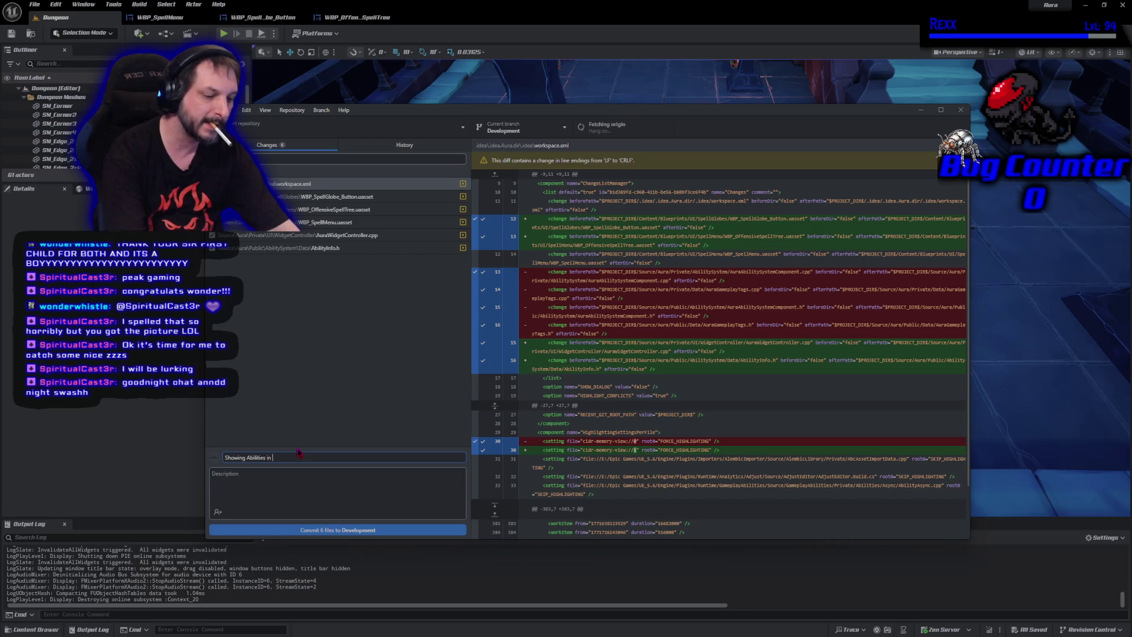
text(the Spell Tree)
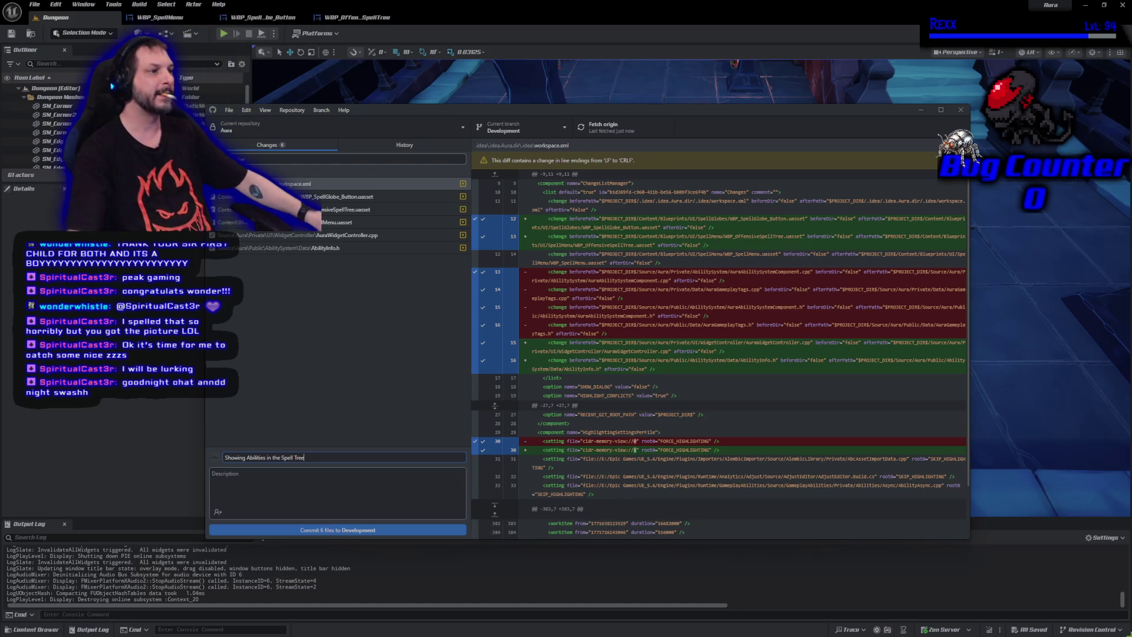
click(466, 247)
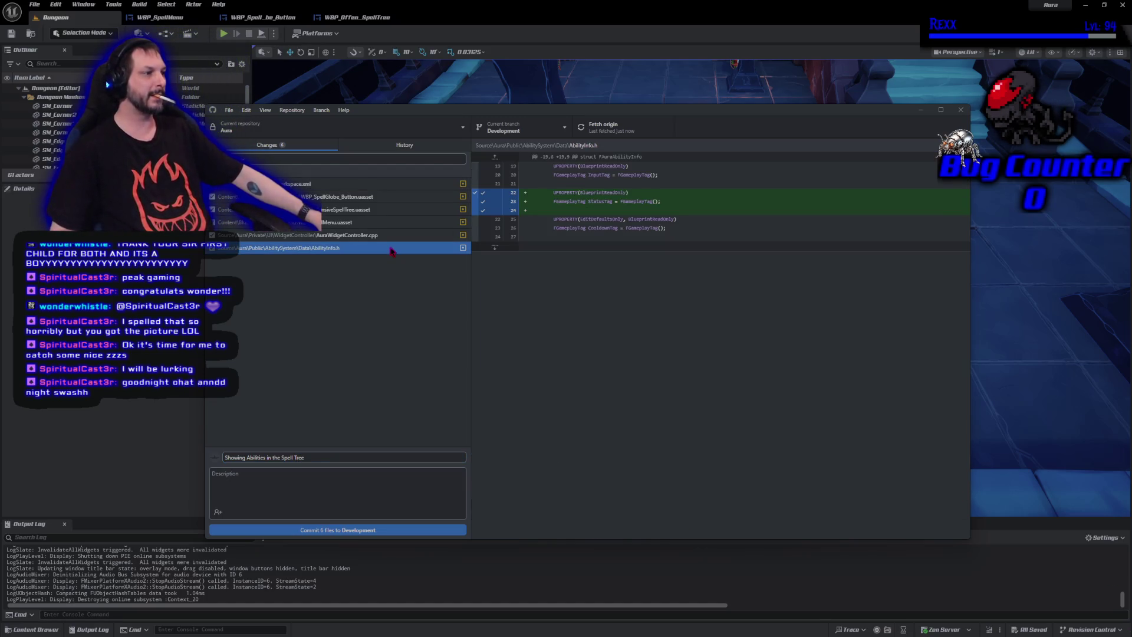
click(373, 236)
click(377, 246)
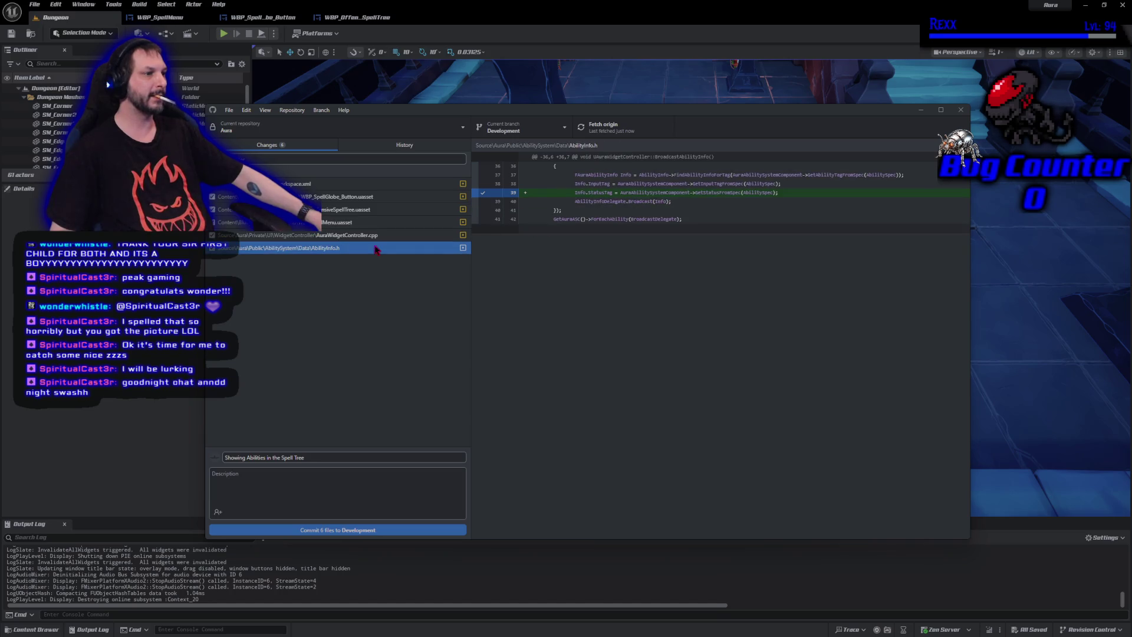
Commit the six files to Development, push to origin, and close GitHub Desktop.
click(353, 529)
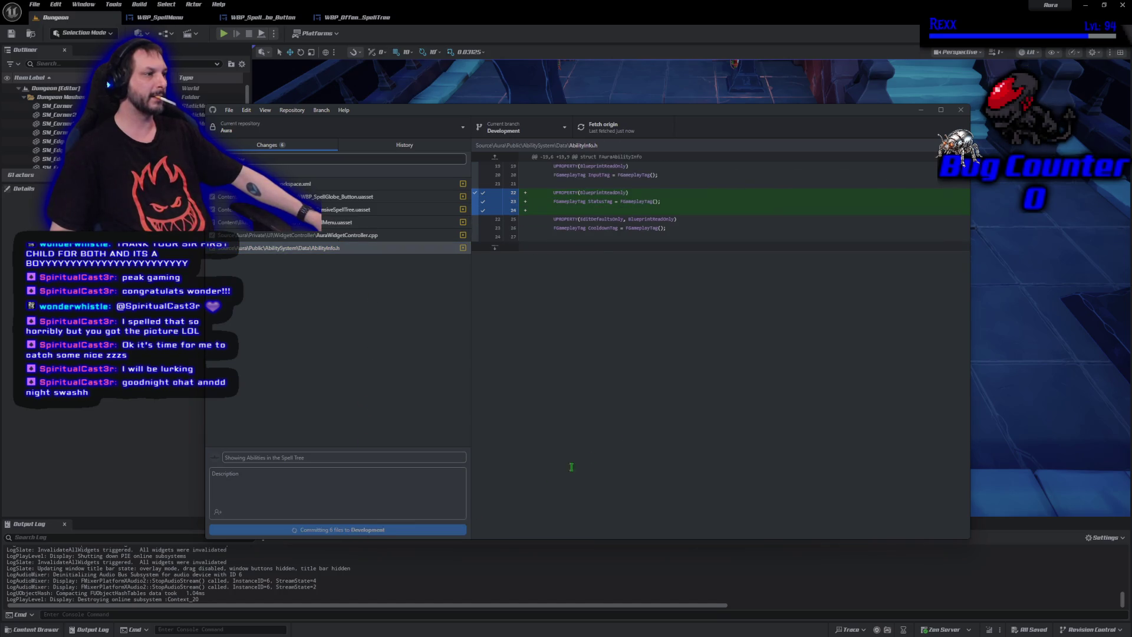
click(838, 231)
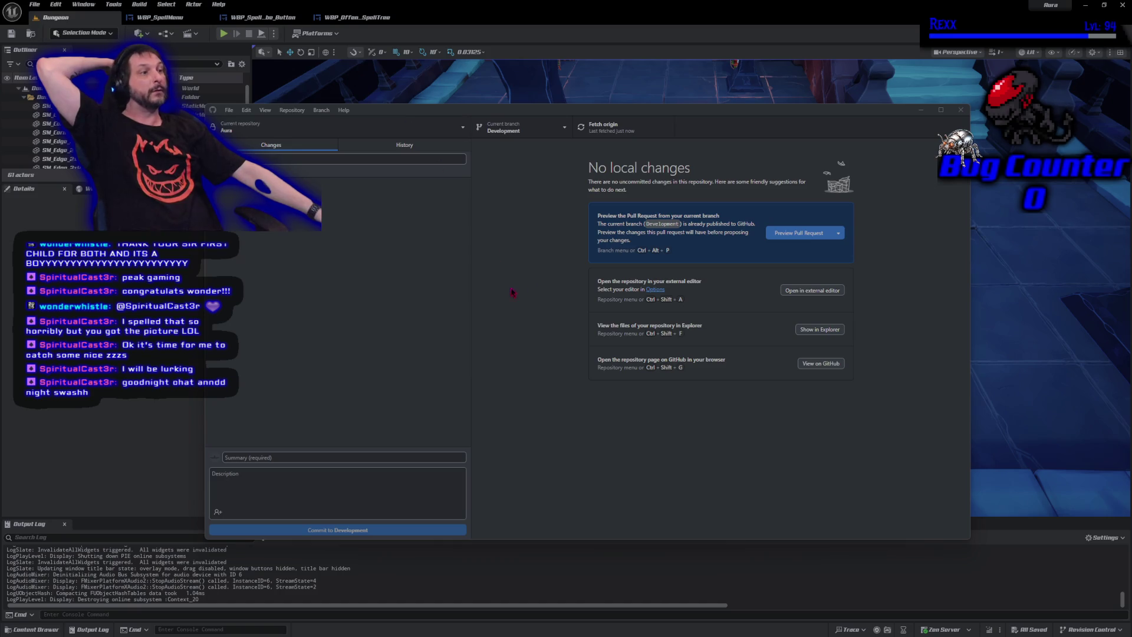
click(921, 110)
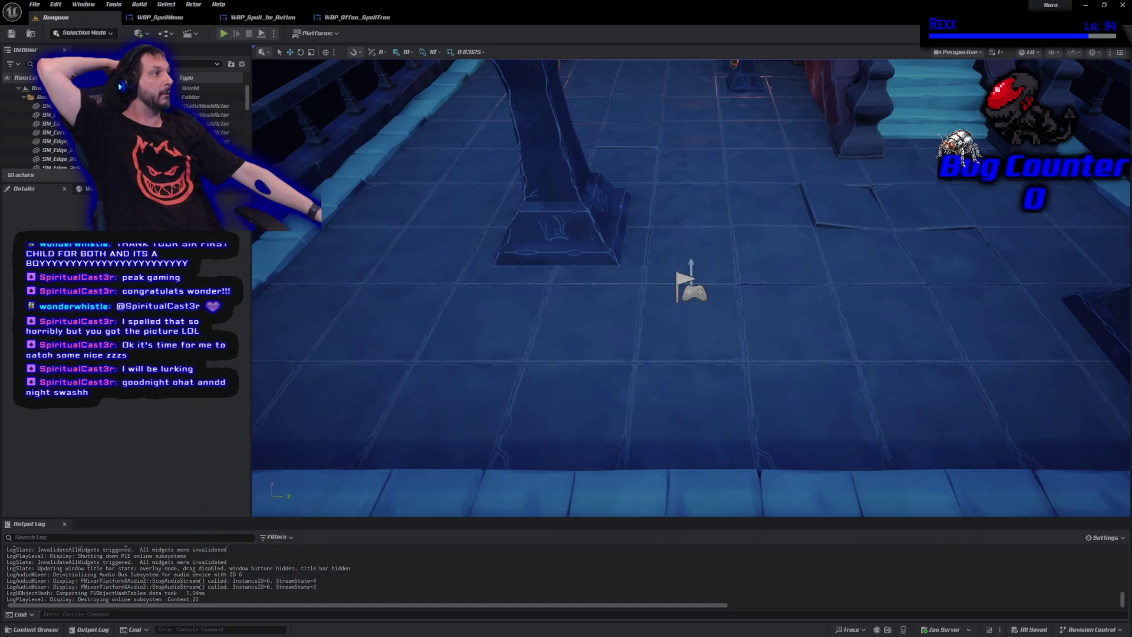
Close the Unreal Editor window.
click(1122, 9)
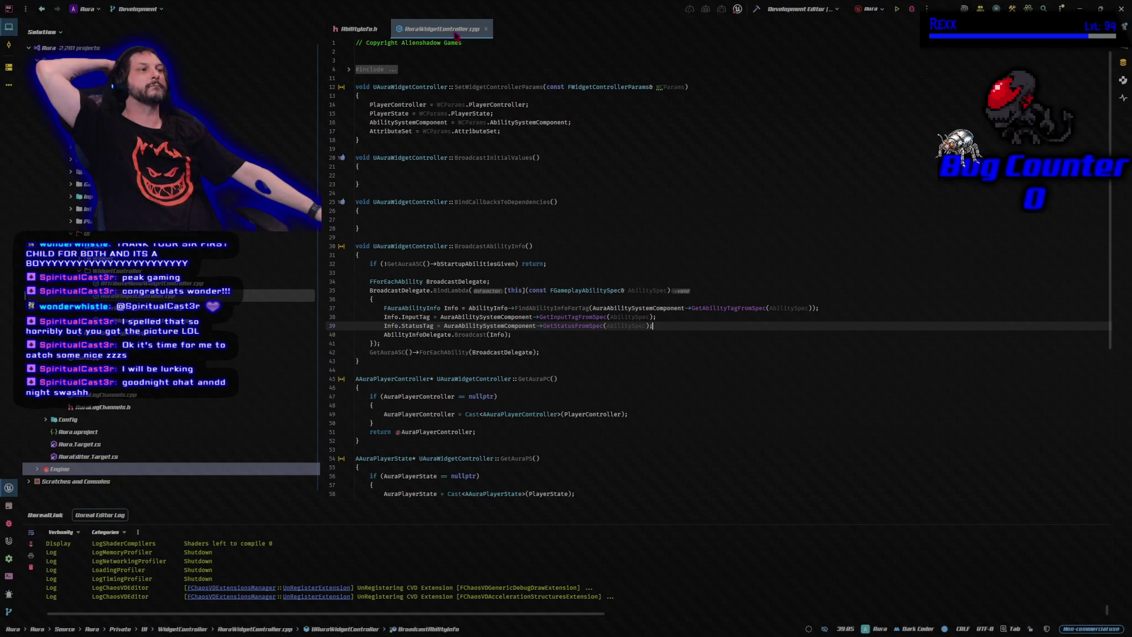
Close AuraWidgetController.cpp and open AuraGameModeBase.h from the Private source folder.
click(485, 28)
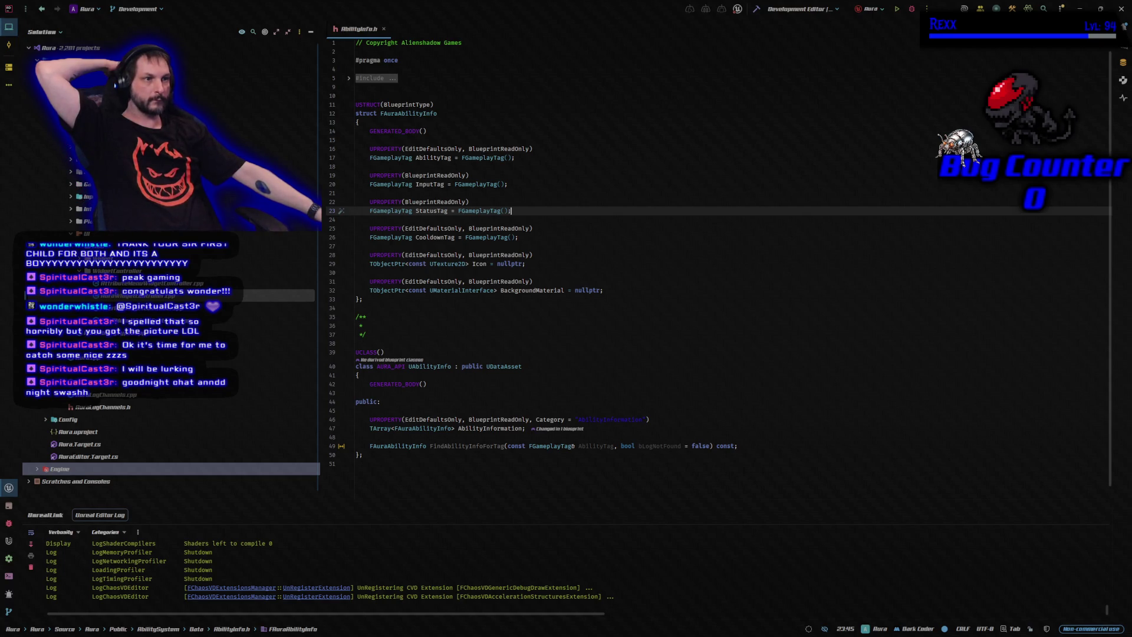
click(62, 109)
click(62, 109)
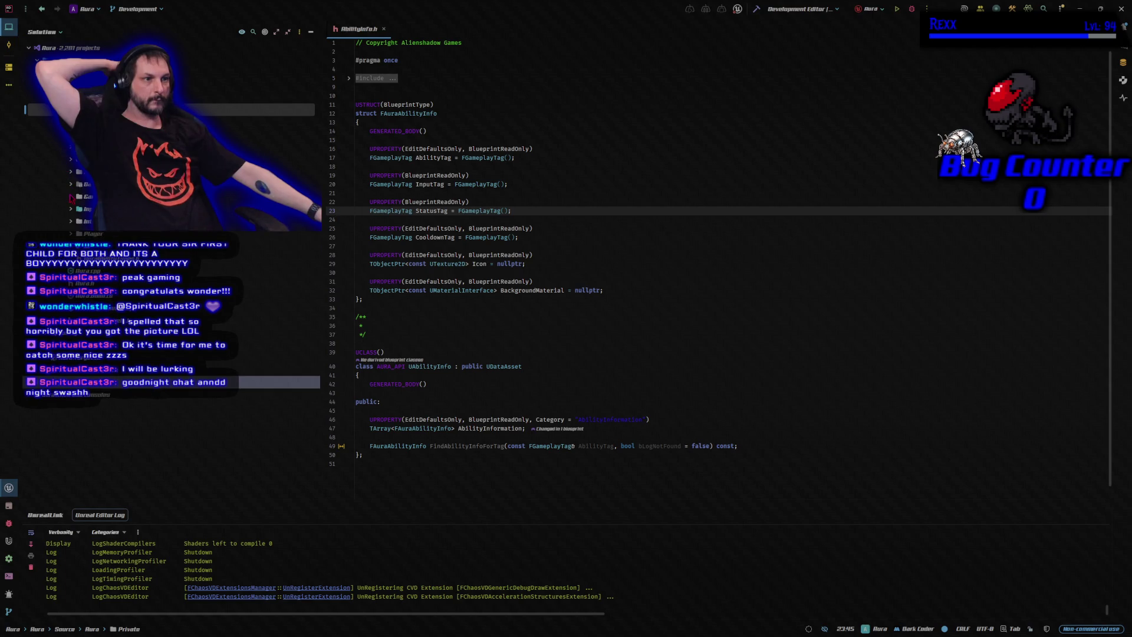
click(71, 196)
double_click(87, 209)
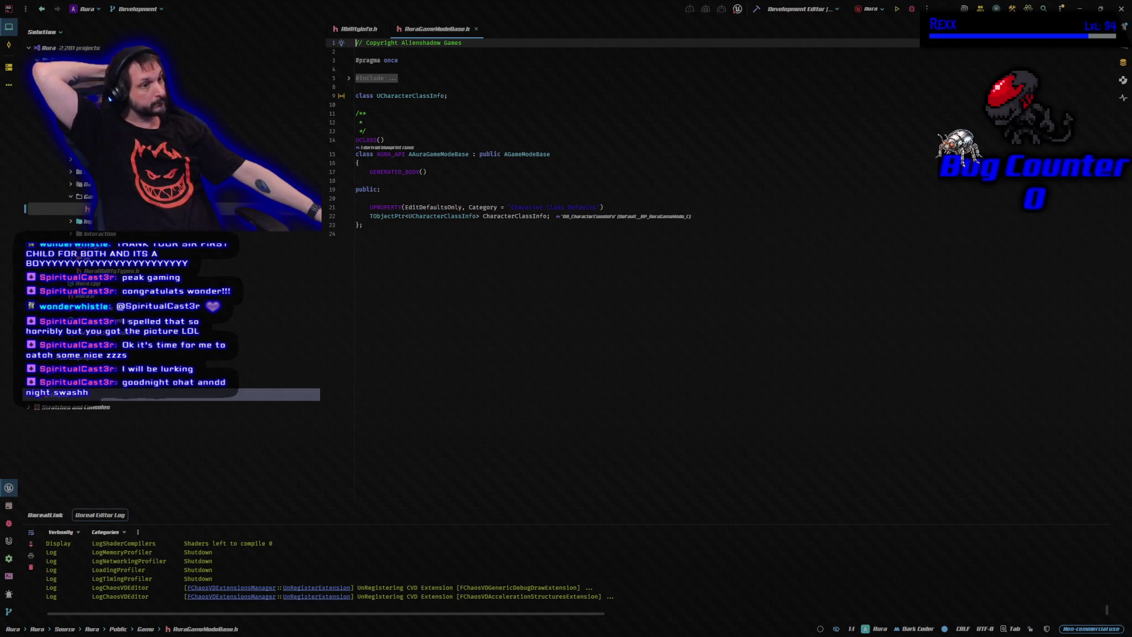
Open AuraGameplayTags.h and its .cpp, and move the AbilityInfo.h tab after the other files.
click(71, 184)
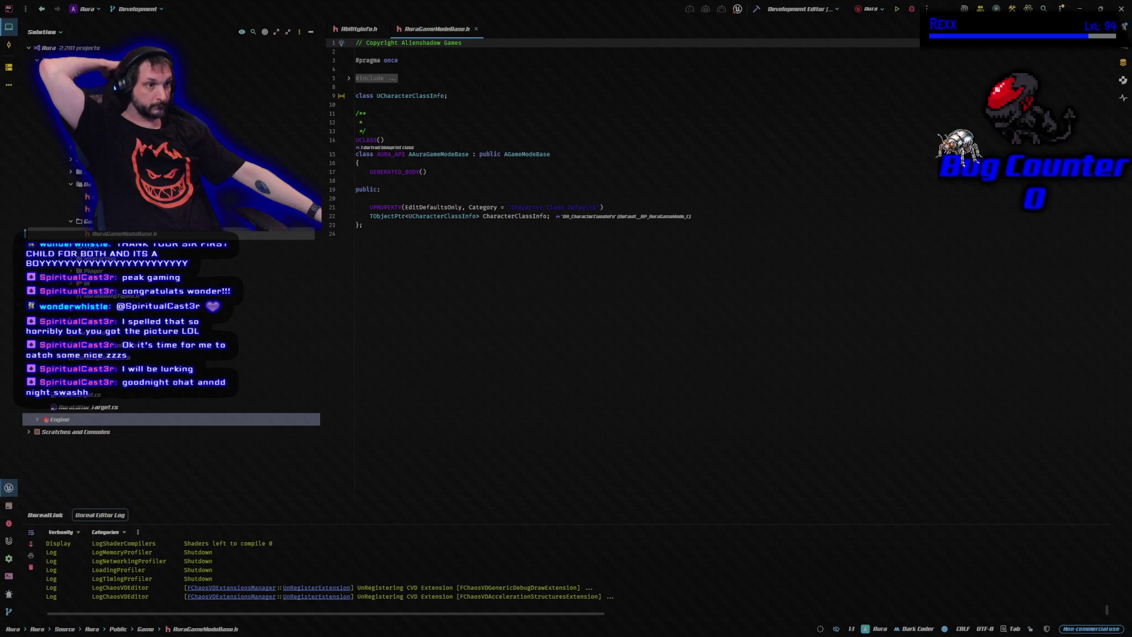
double_click(88, 208)
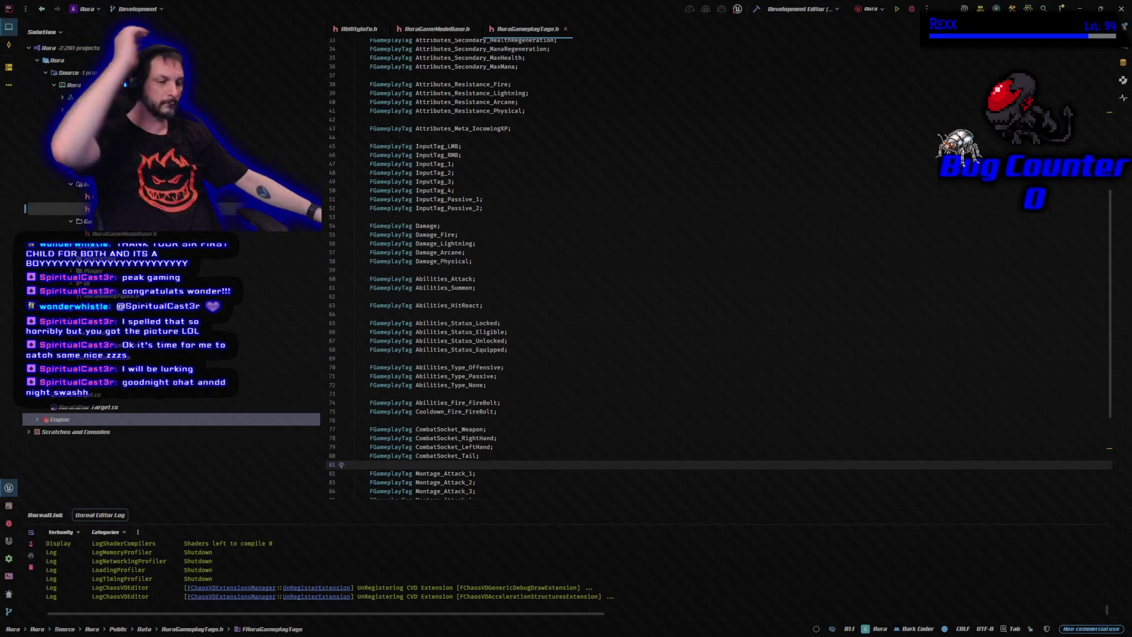
key(alt+o)
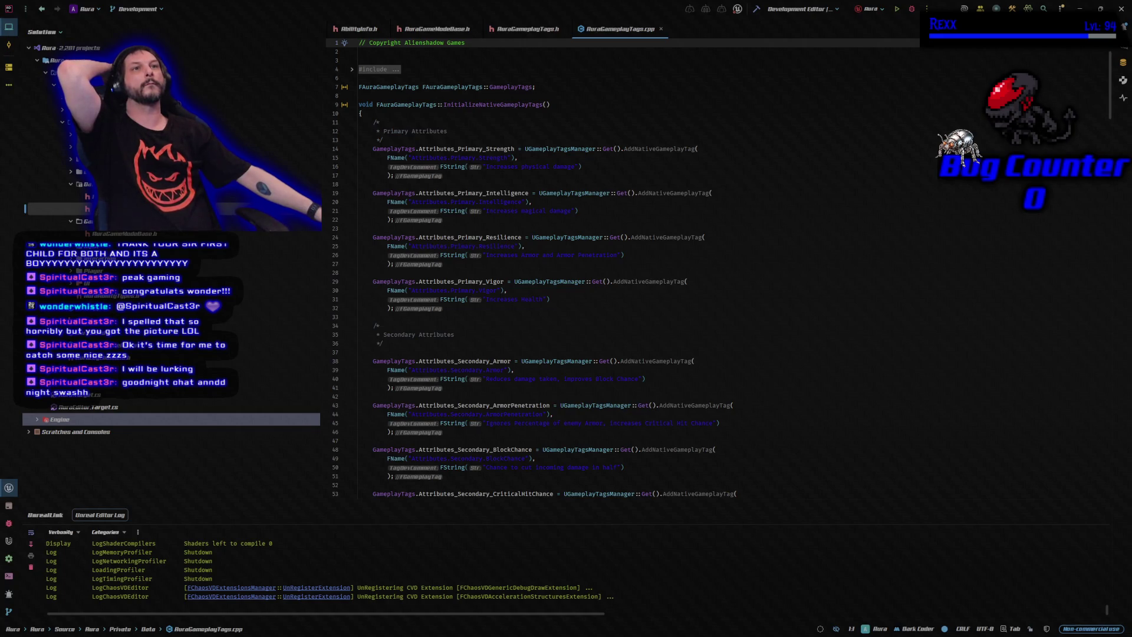
click(356, 33)
mouse_move(356, 37)
mouse_down()
mouse_move(672, 32)
mouse_move(649, 31)
mouse_up()
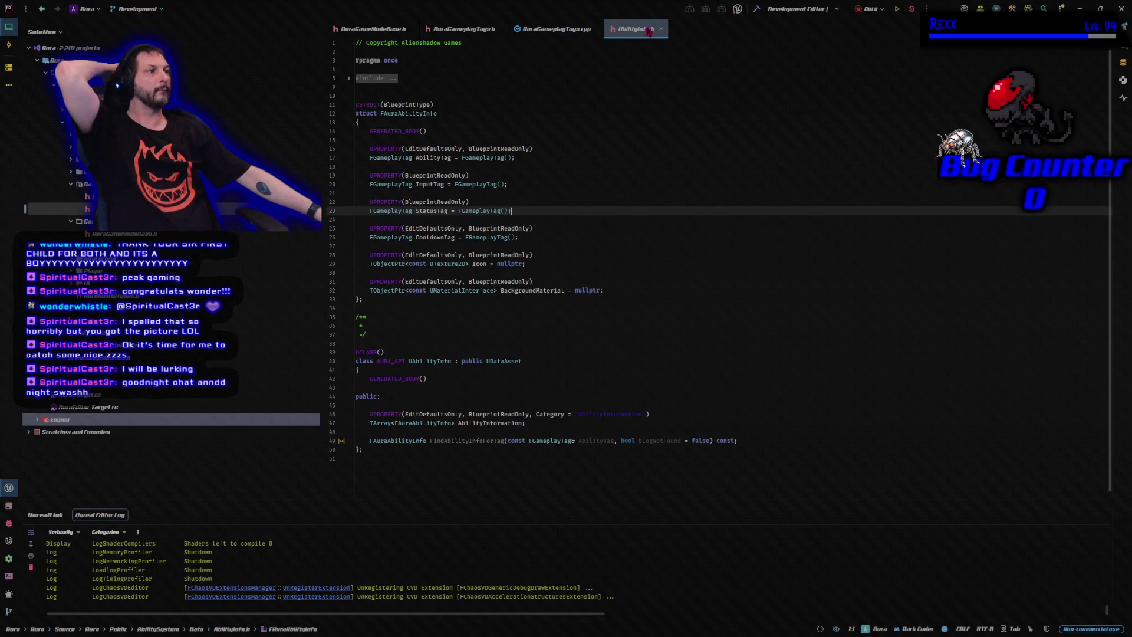
click(358, 35)
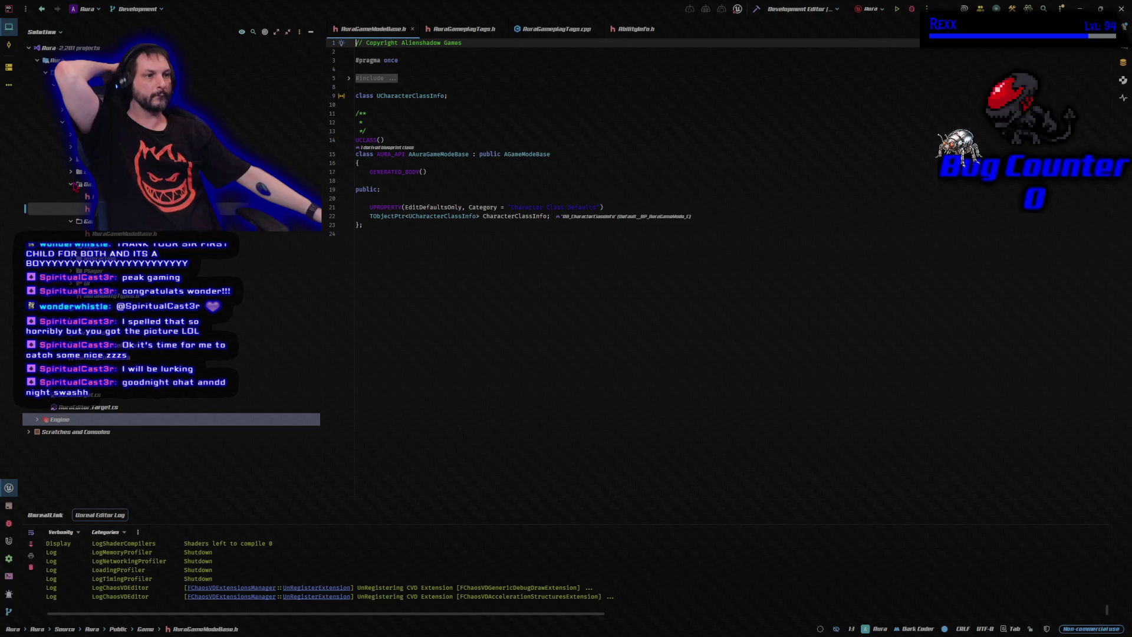
Open AuraAbilitySystemLibrary.h and .cpp, then return to AuraGameModeBase.h.
click(53, 134)
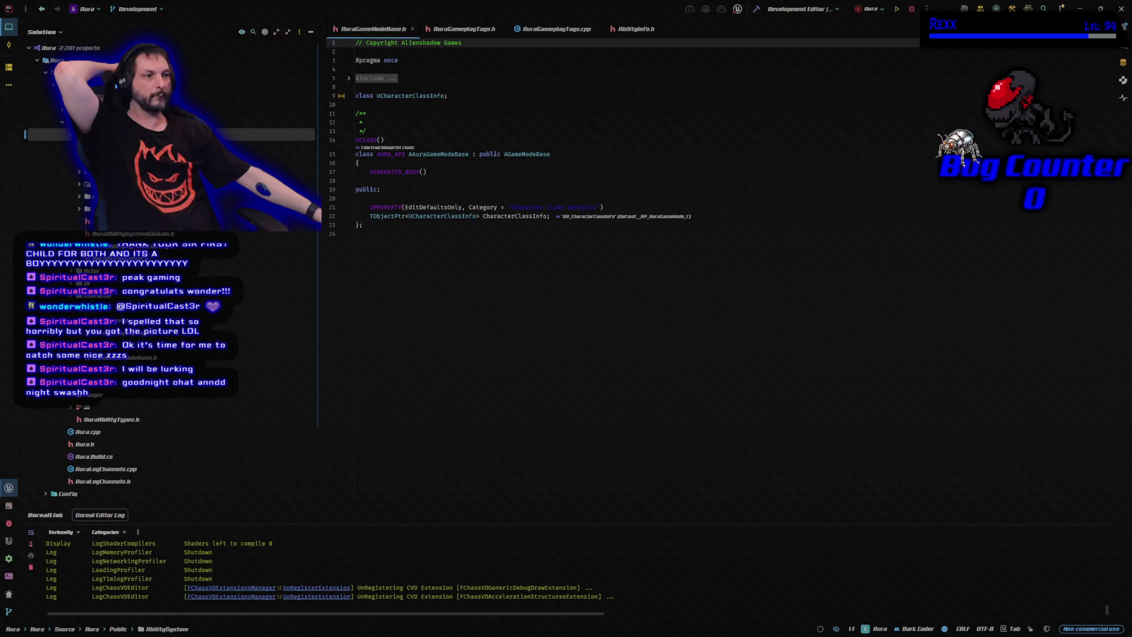
double_click(130, 246)
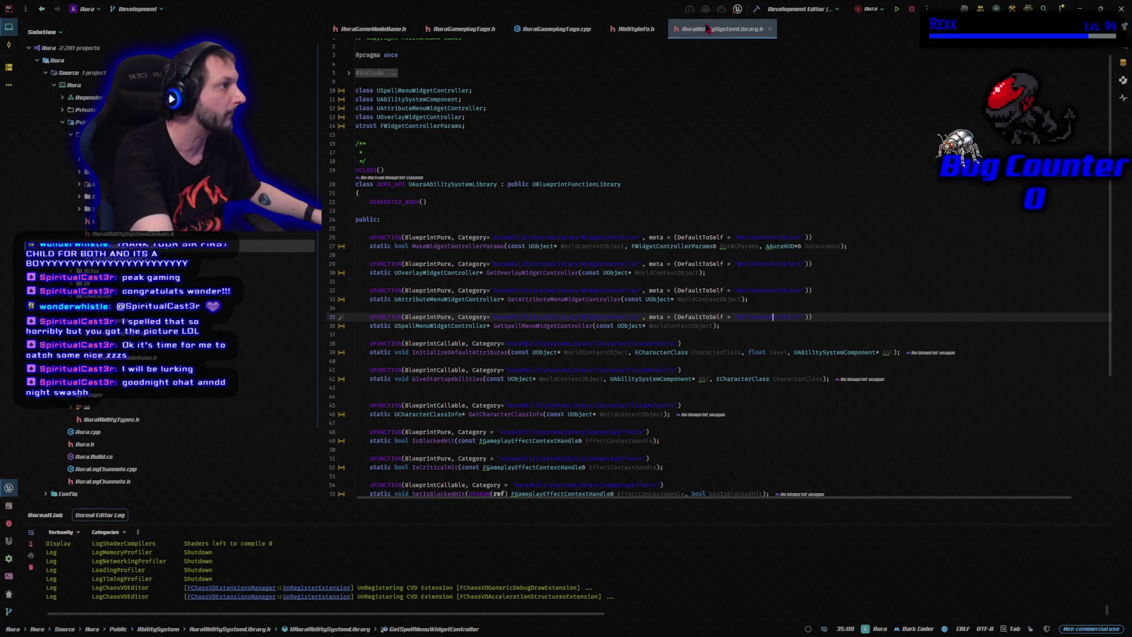
key(ctrl+alt+Home)
click(371, 28)
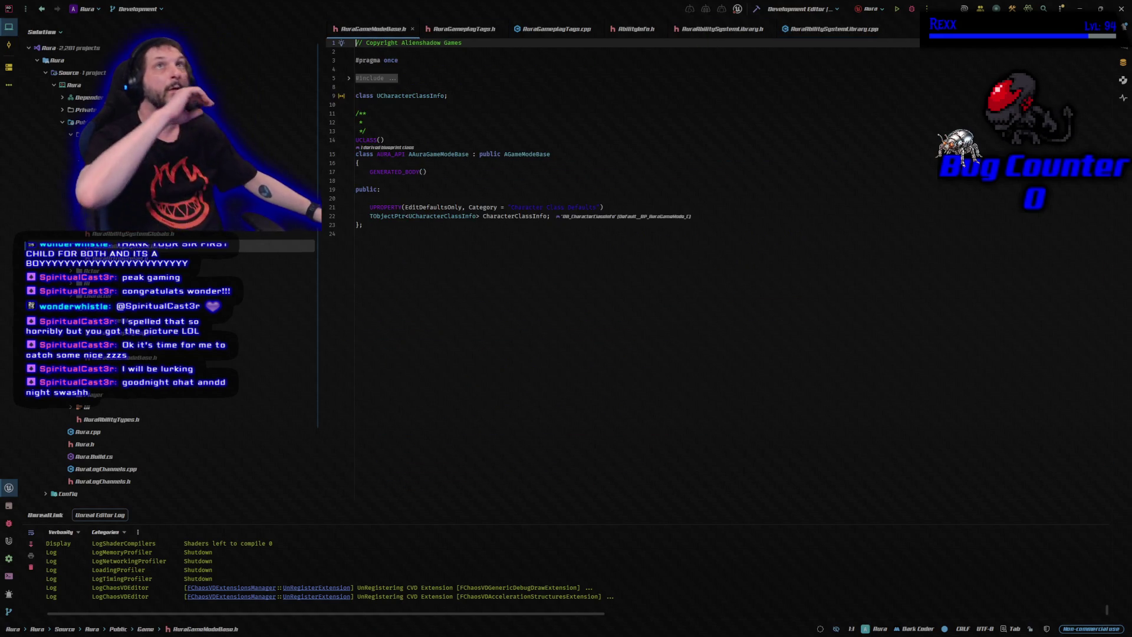
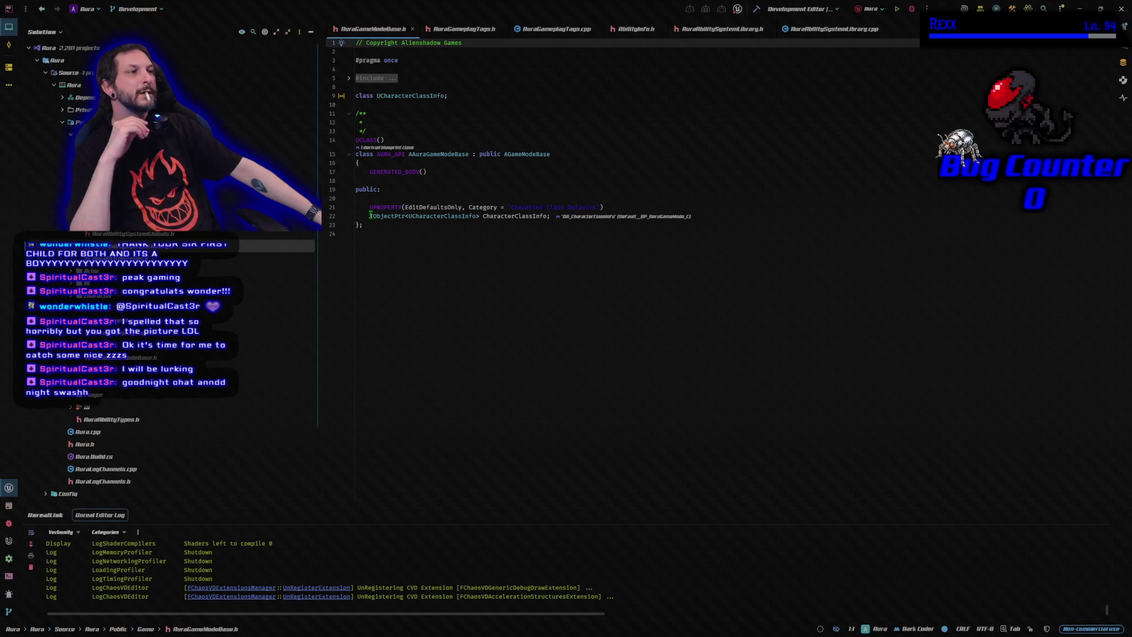
Add the forward declaration 'class UAbilityInfo;' below the includes in AuraGameModeBase.h.
click(391, 85)
key(Return)
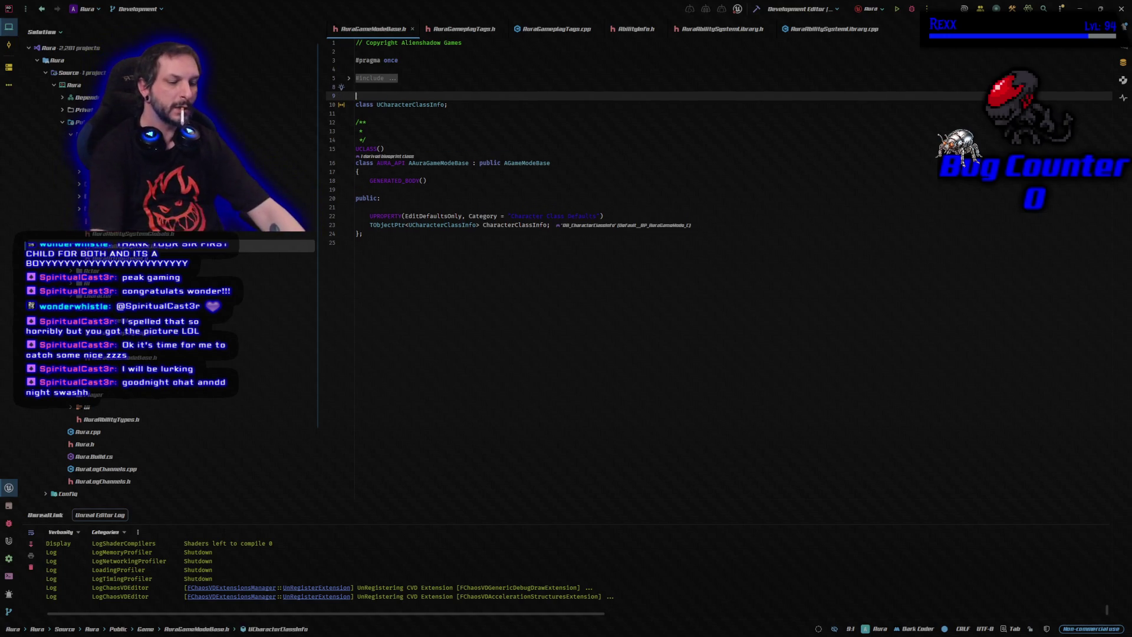
text(class )
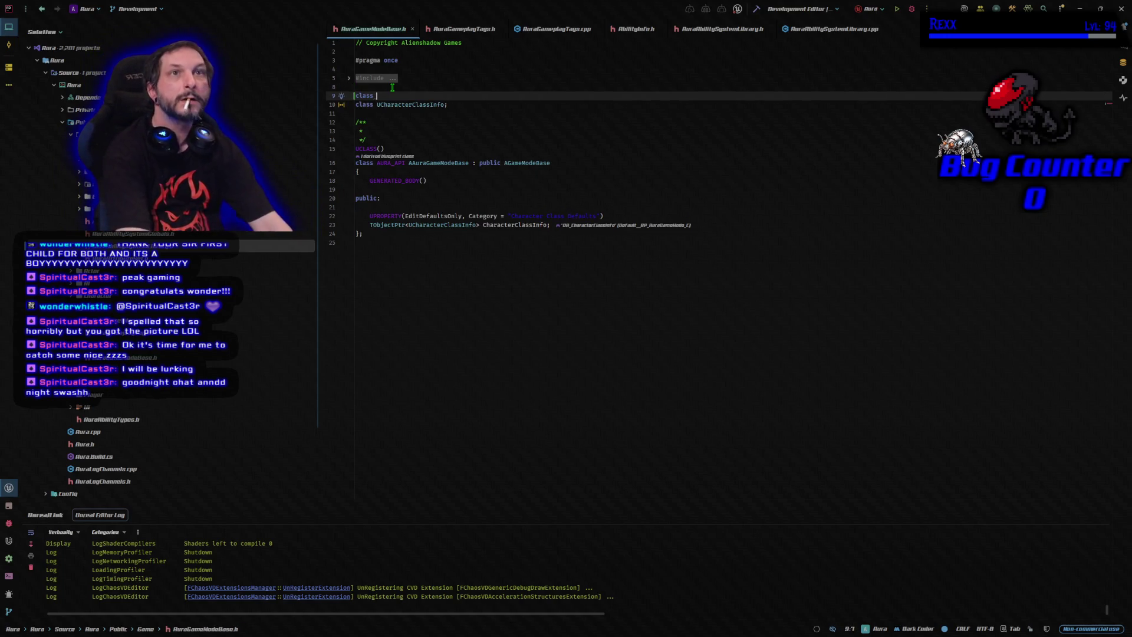
text(A)
key(BackSpace)
text(UAbilityI)
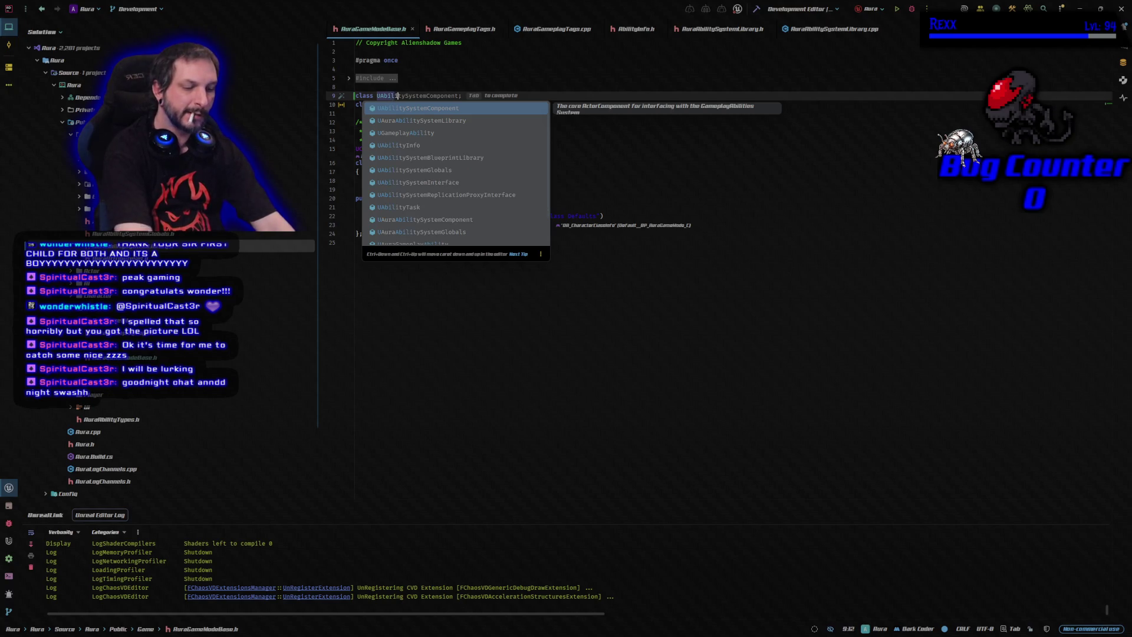
key(Return)
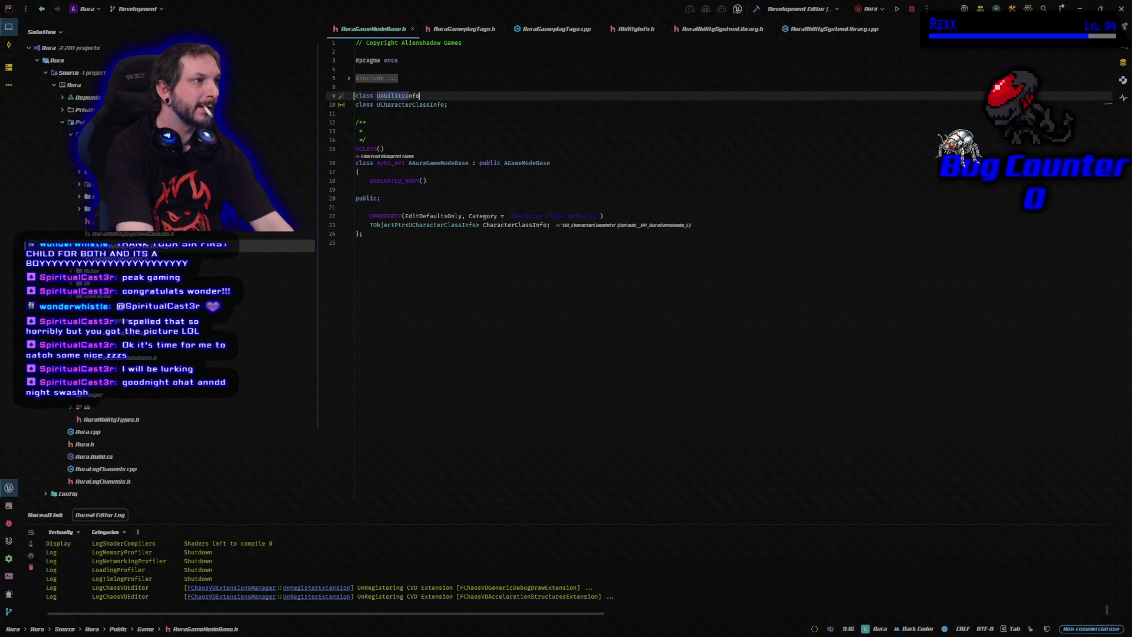
text(;)
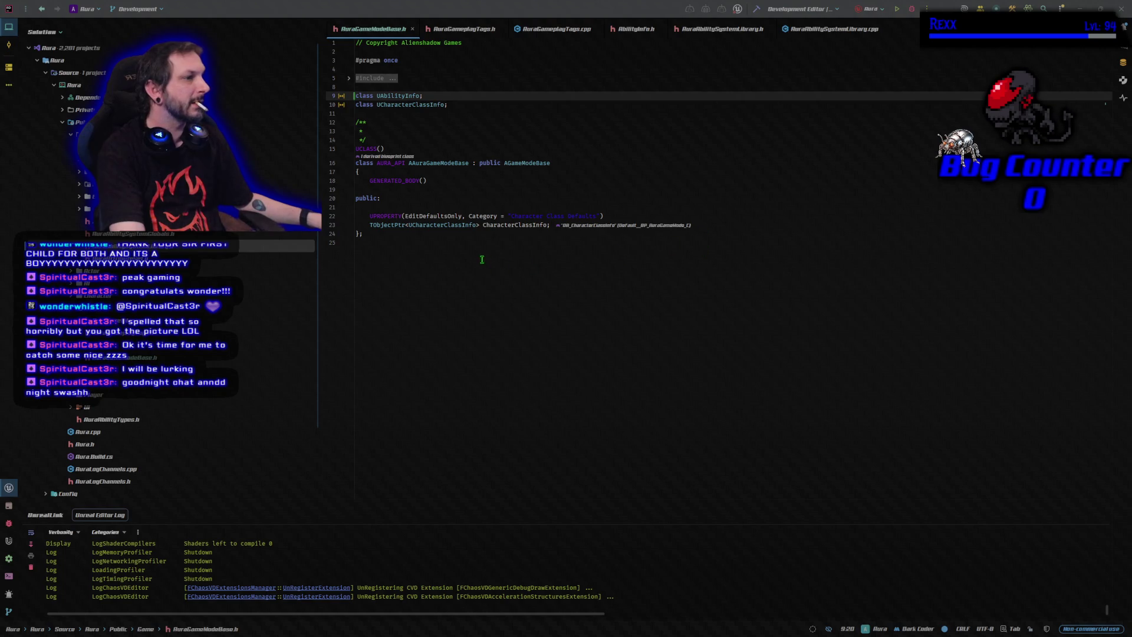
Add an EditDefaultsOnly TObjectPtr<UAbilityInfo> AbilityInfo property, category "Ability Info", below CharacterClassInfo.
click(727, 224)
key(Return)
key(Return)
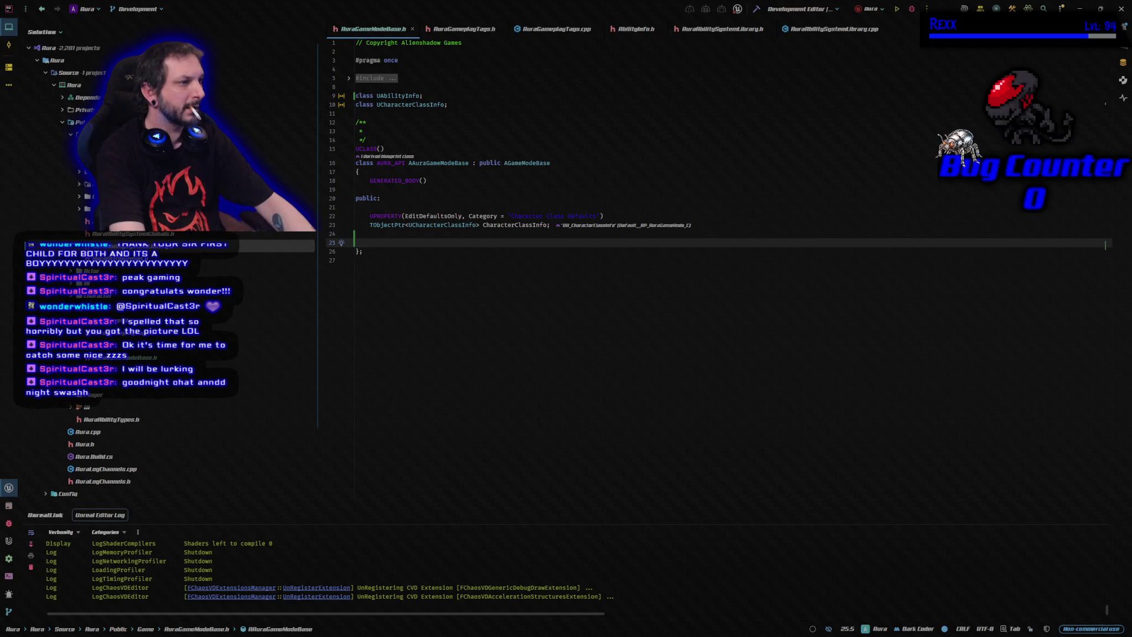
key(Tab)
key(Return)
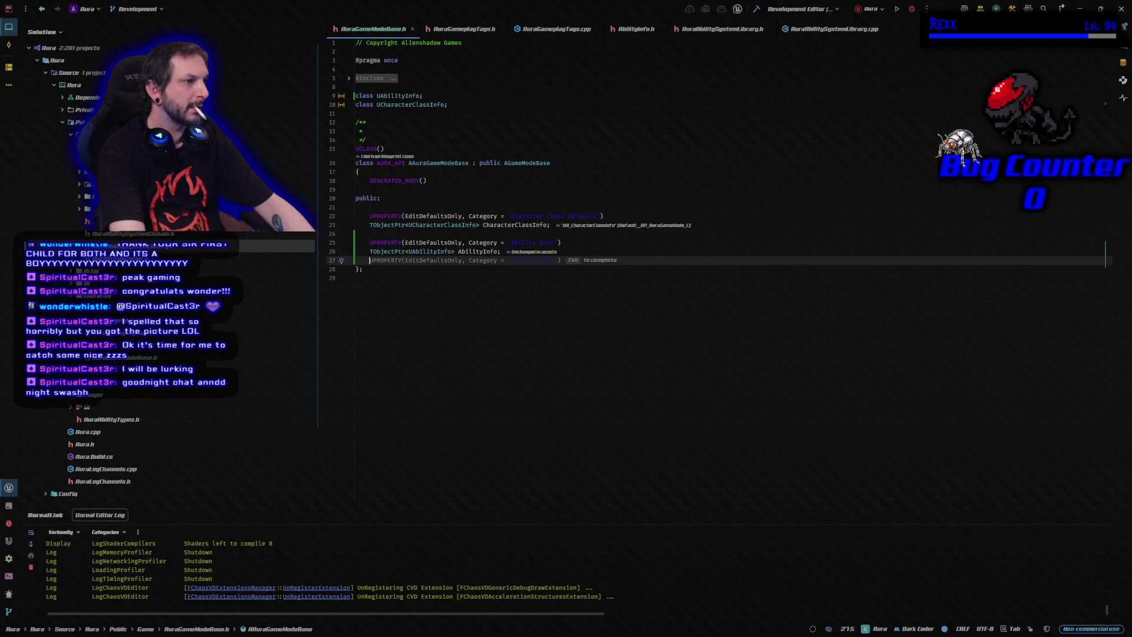
click(524, 315)
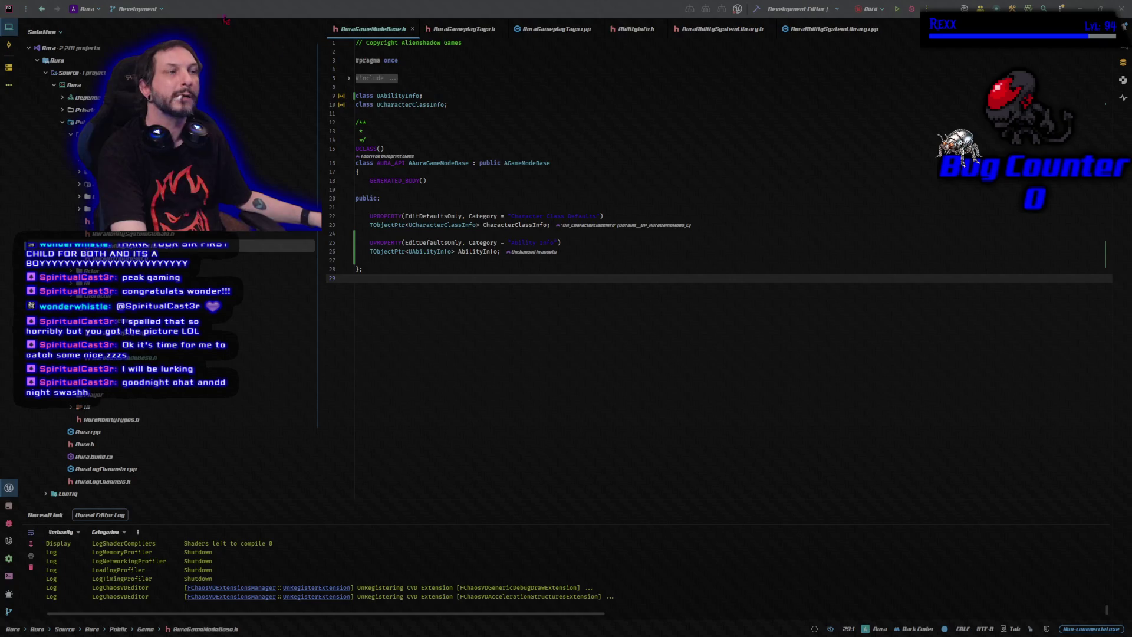
In AuraGameplayTags.h, paste an Electrocute declaration below the FireBolt cooldown tag, then remove the misplaced line.
click(464, 29)
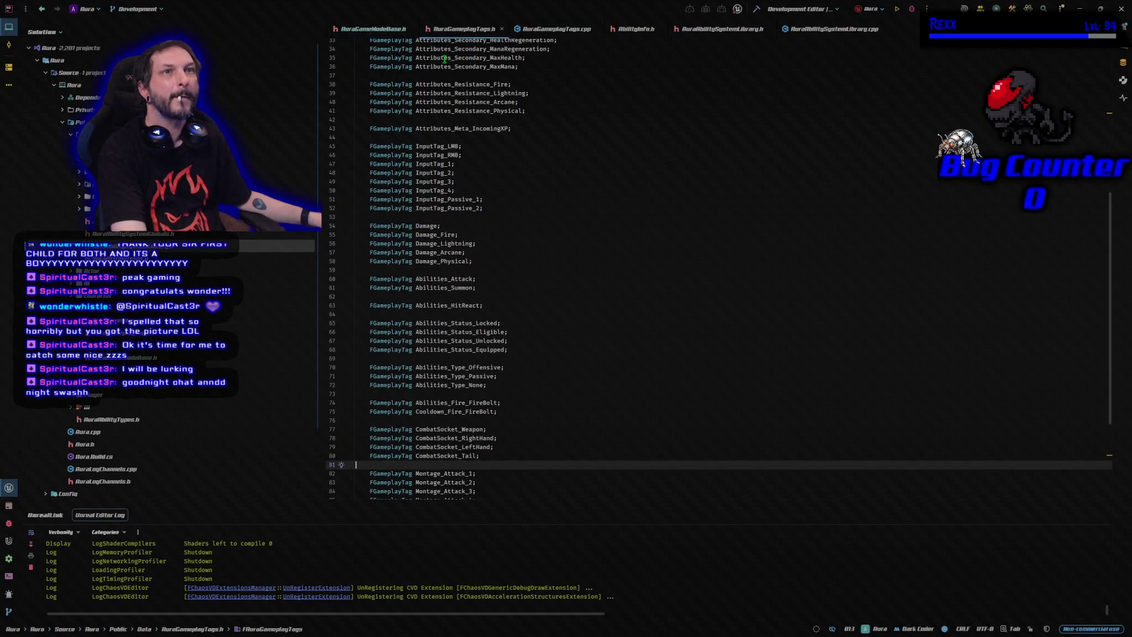
mouse_move(445, 59)
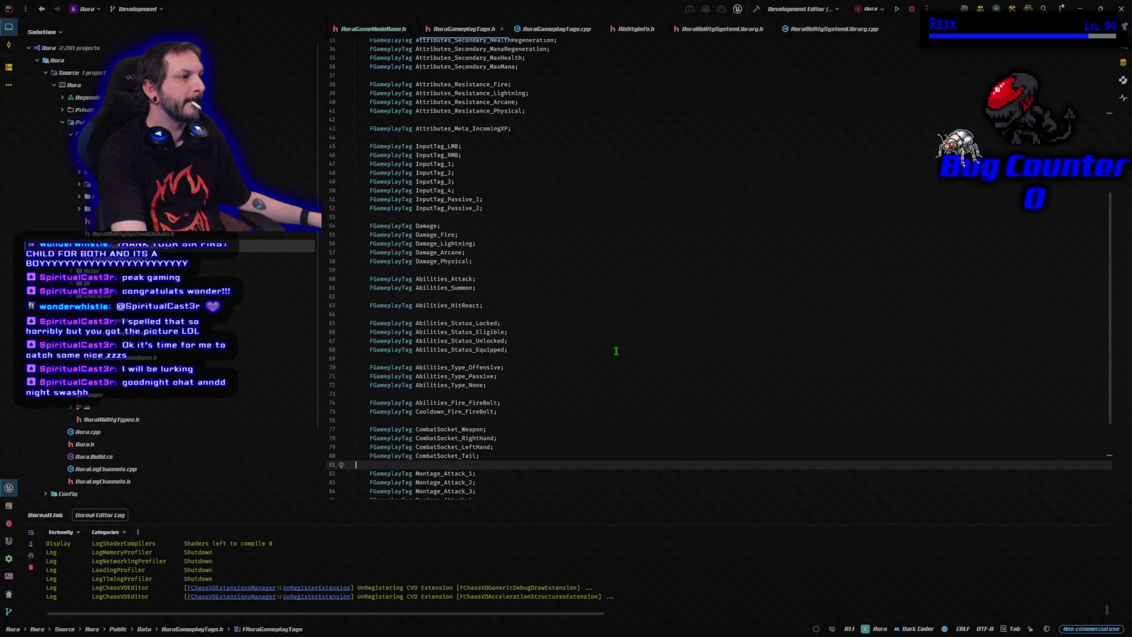
scroll(616, 351, down, 2)
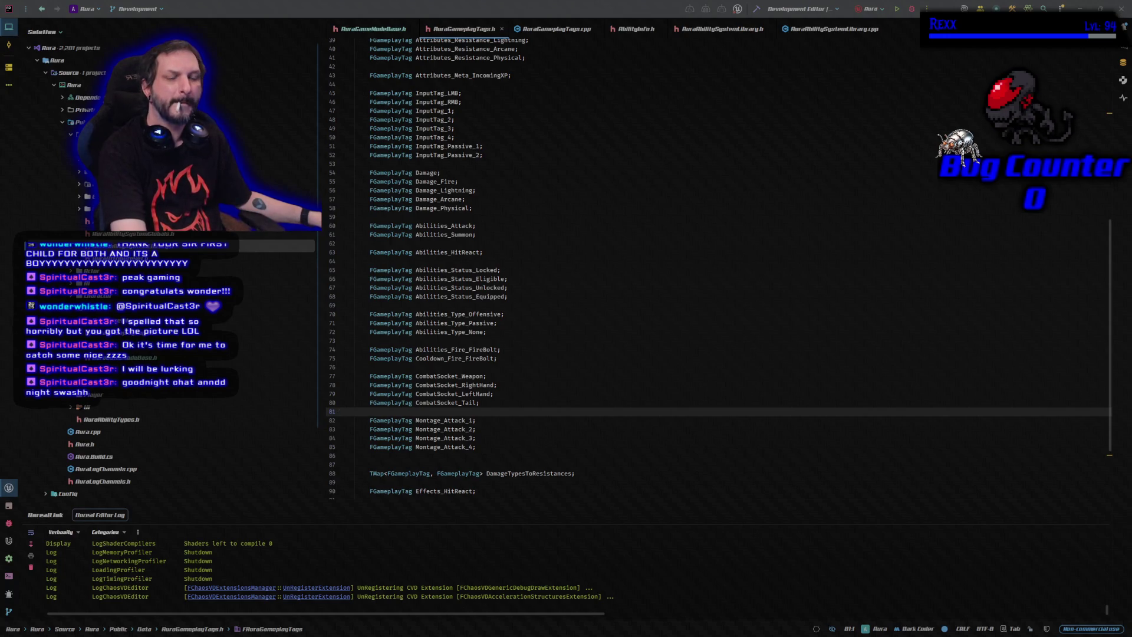
click(533, 358)
key(Return)
key(ctrl+v)
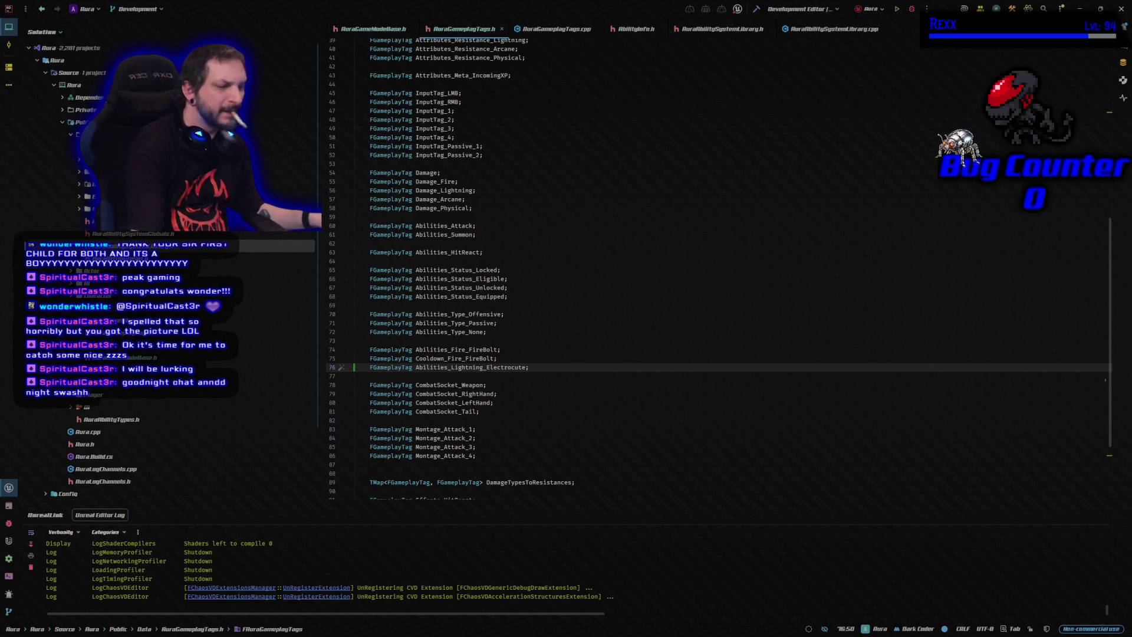
key(shift+Home)
key(BackSpace)
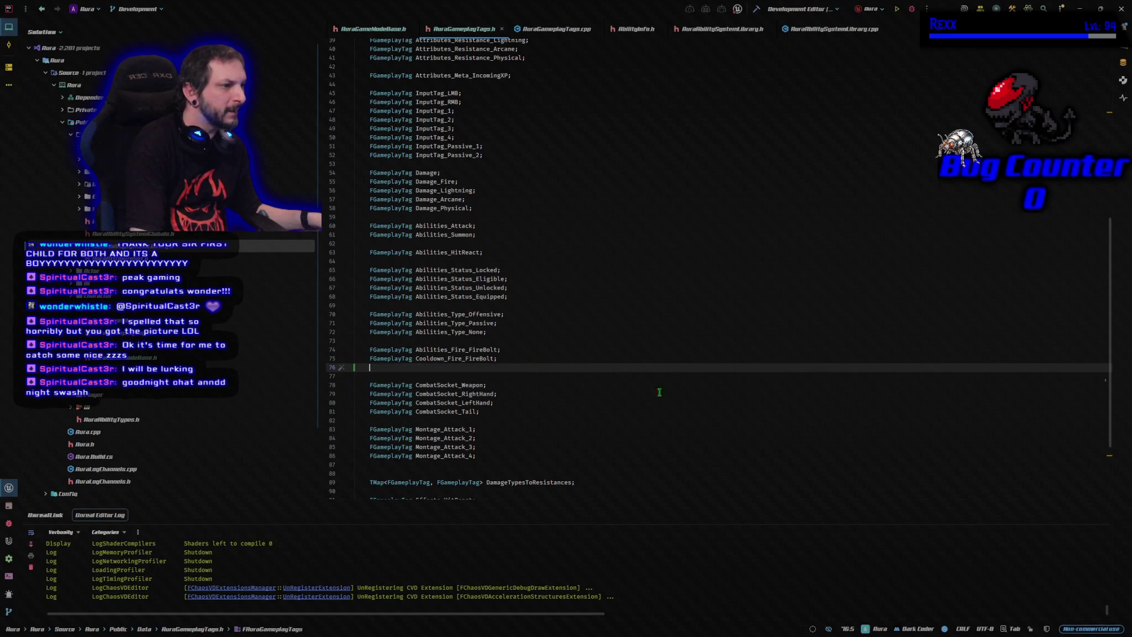
Declare 'FGameplayTag Abilities_Lightning_Electrocute;' below Abilities_Fire_FireBolt, then switch to AuraGameplayTags.cpp.
click(549, 349)
key(Return)
key(Return)
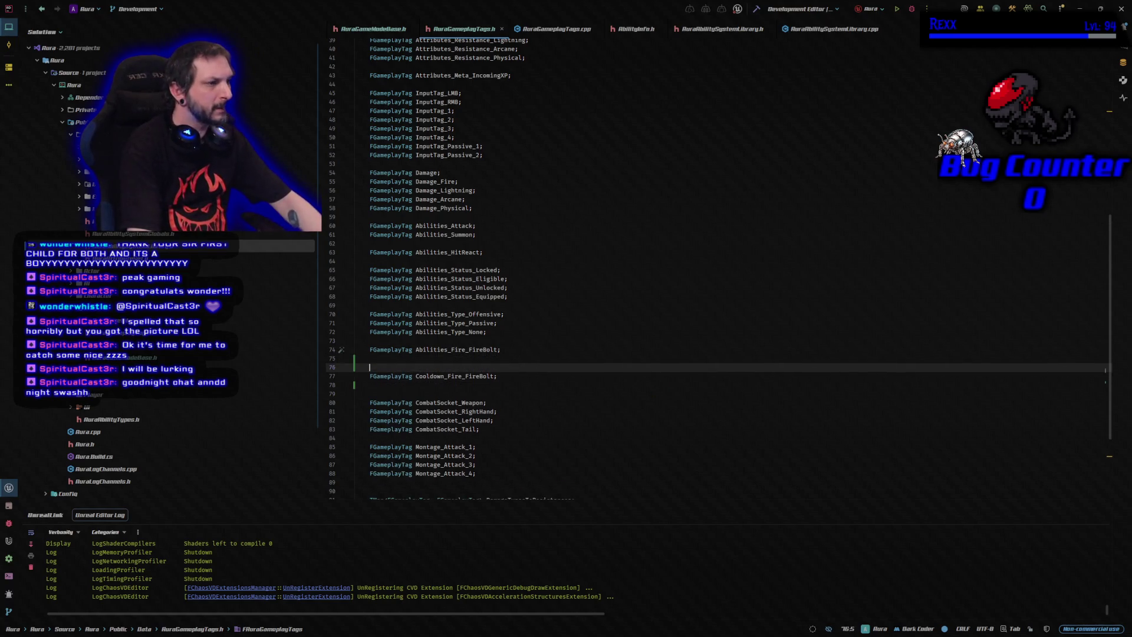
key(Up)
text(FGameplayTag Abilities_Lightning_Electrocute;)
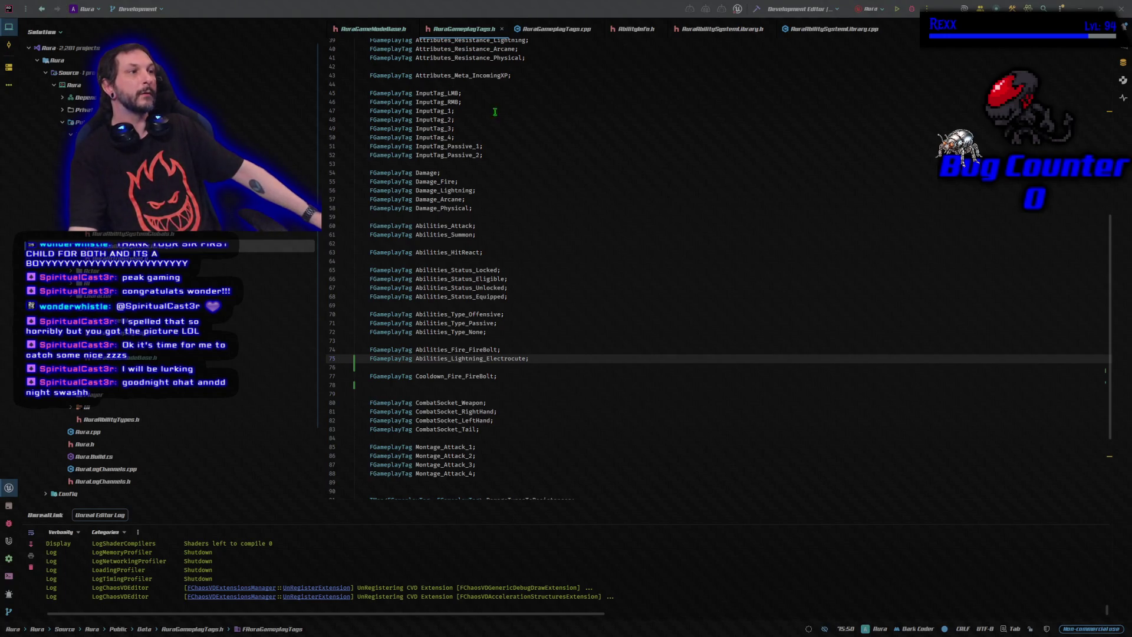
key(ctrl+alt+Home)
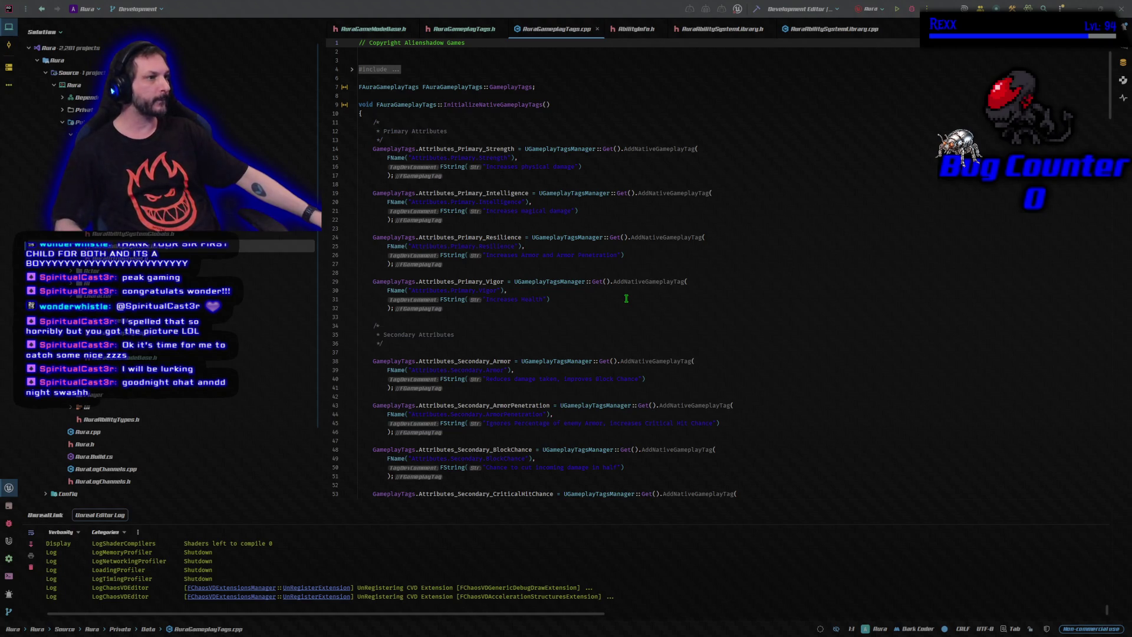
Insert a blank line after the Abilities_Fire_FireBolt registration, before Abilities_HitReact, in InitializeNativeGameplayTags.
scroll(626, 298, down, 10)
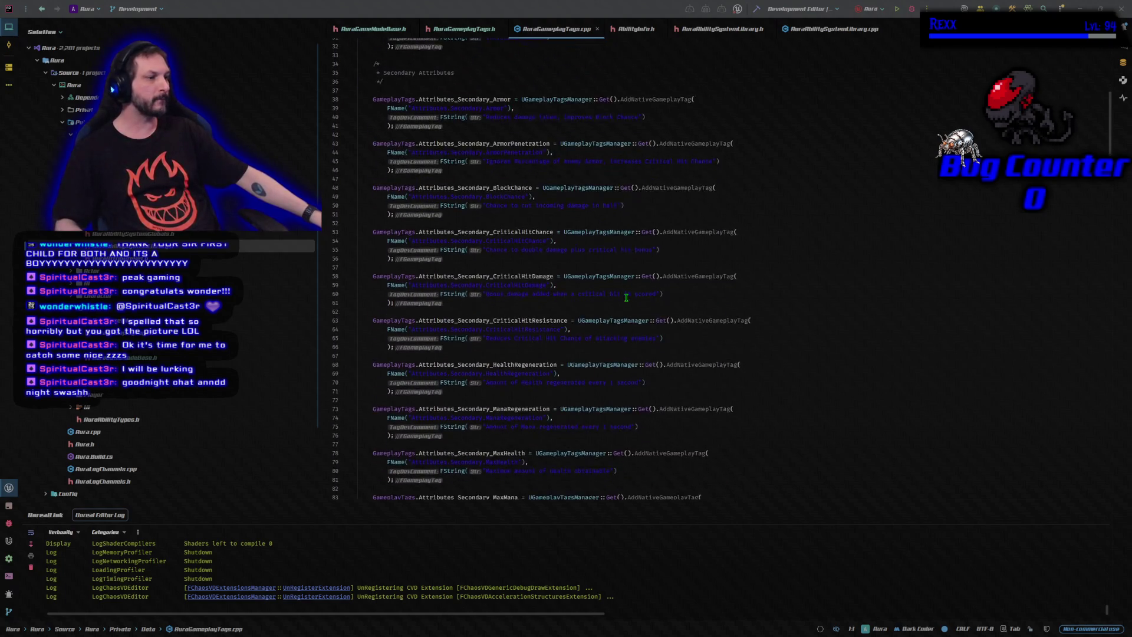
click(626, 298)
scroll(626, 298, down, 8)
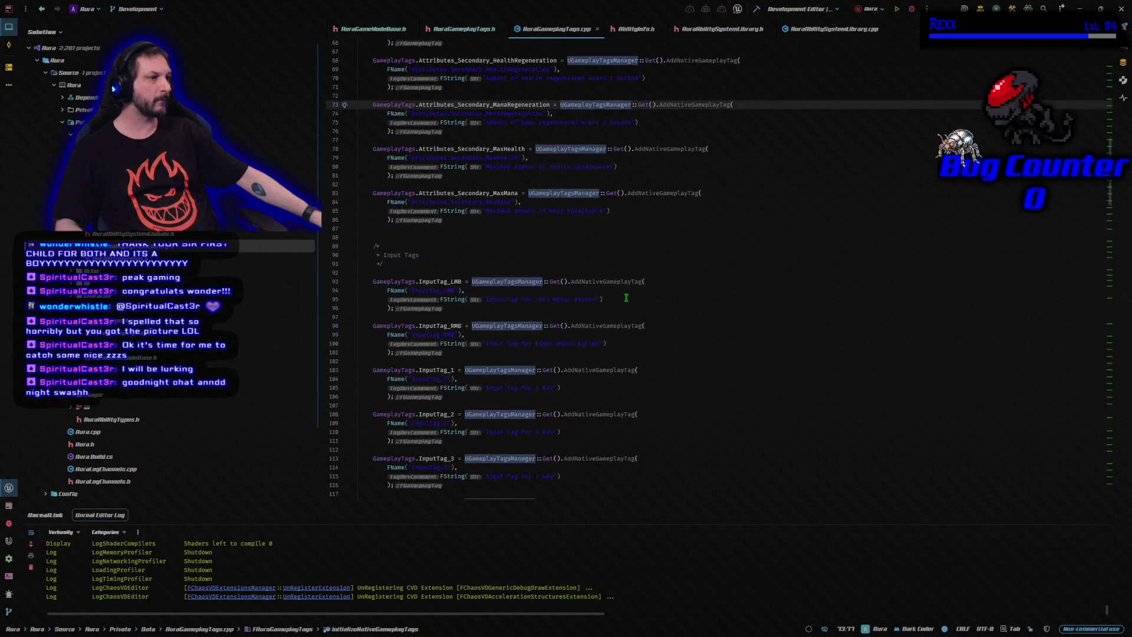
scroll(626, 298, down, 3)
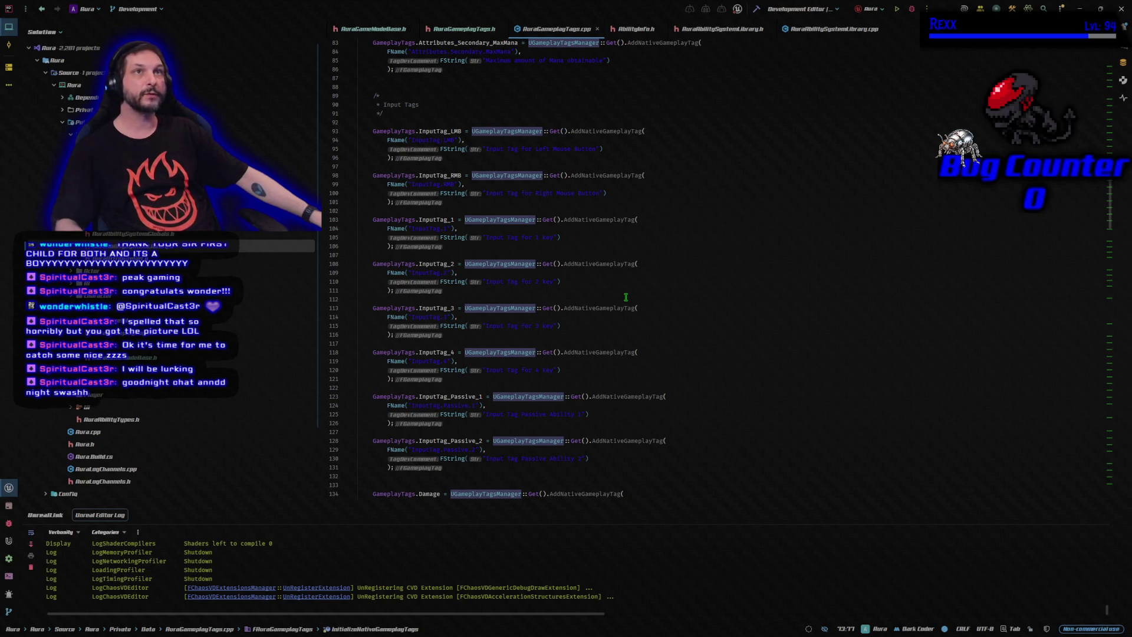
scroll(626, 297, down, 5)
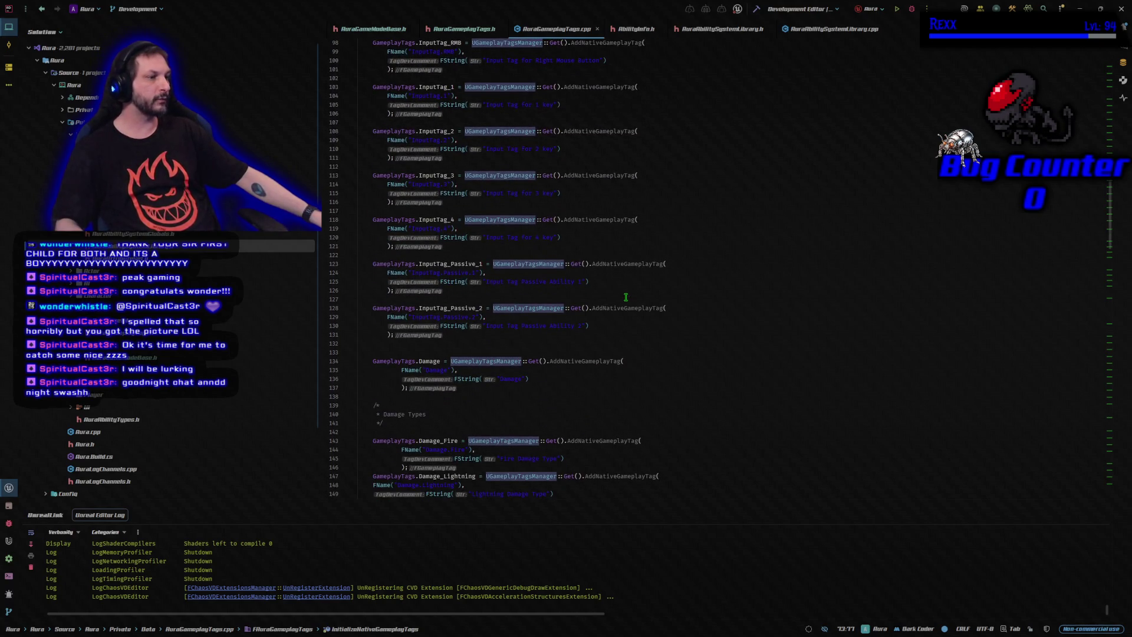
scroll(626, 297, down, 5)
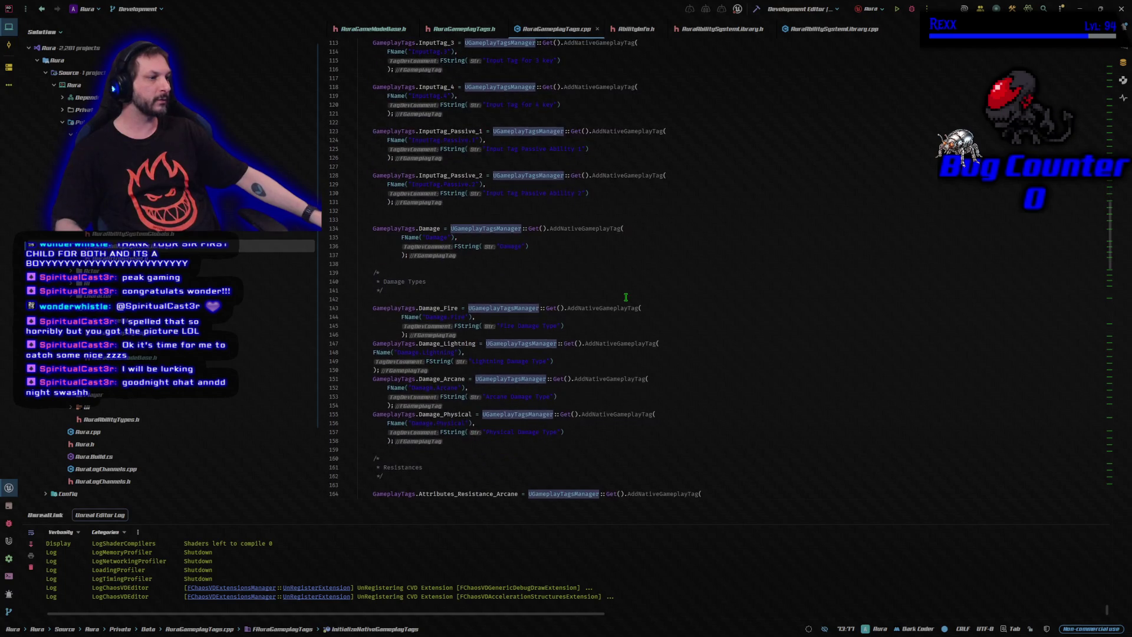
scroll(626, 297, down, 5)
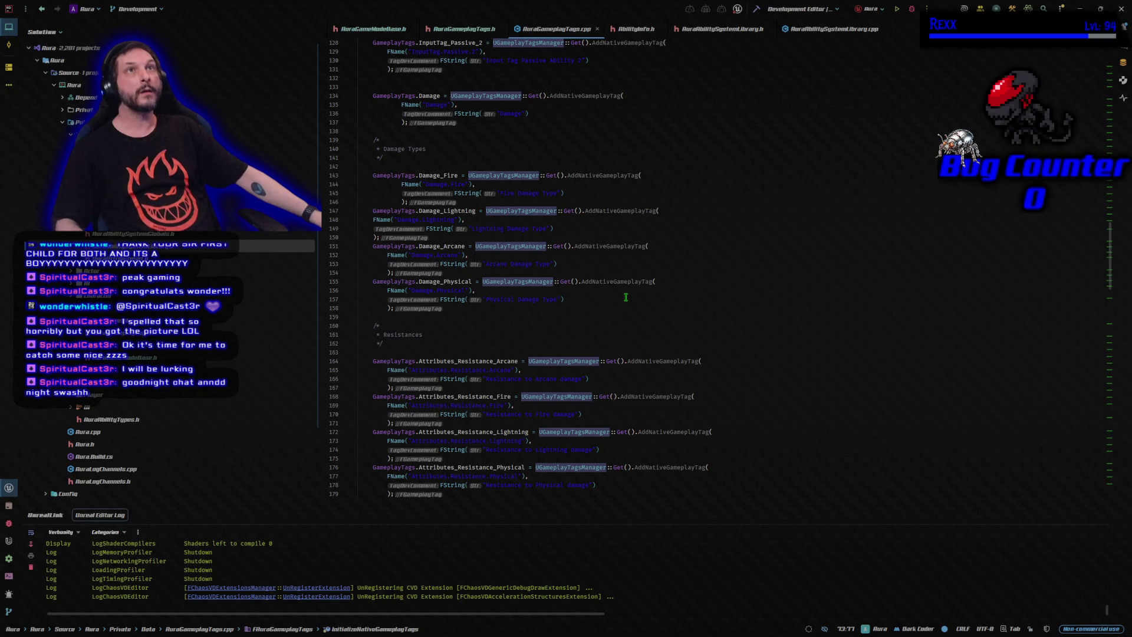
scroll(626, 298, down, 10)
scroll(626, 297, down, 12)
scroll(626, 297, down, 2)
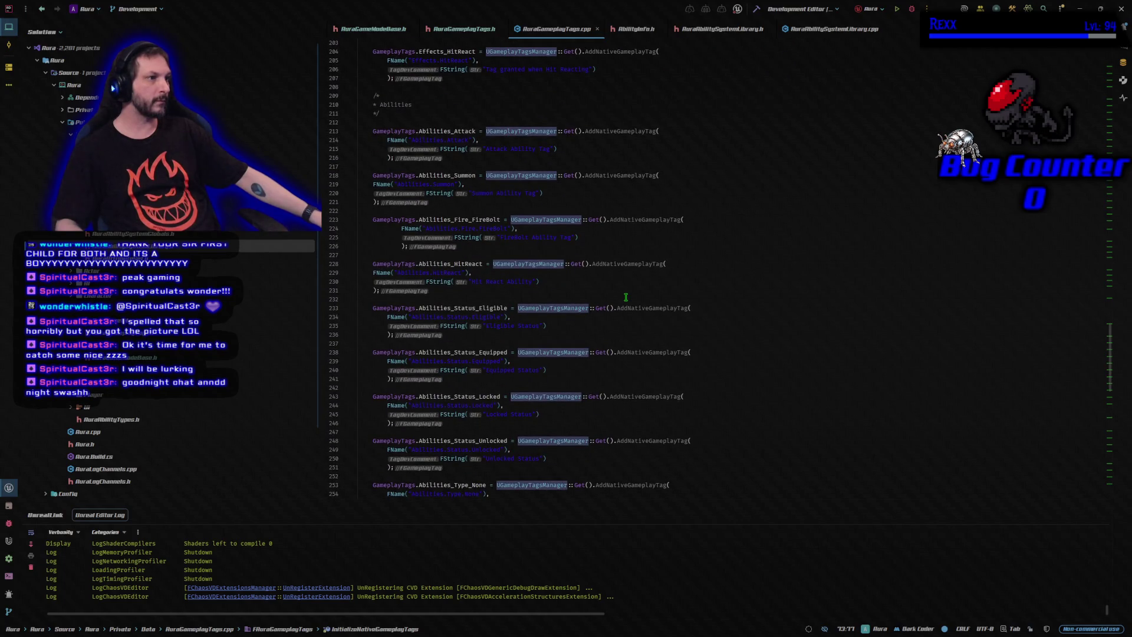
scroll(626, 297, down, 3)
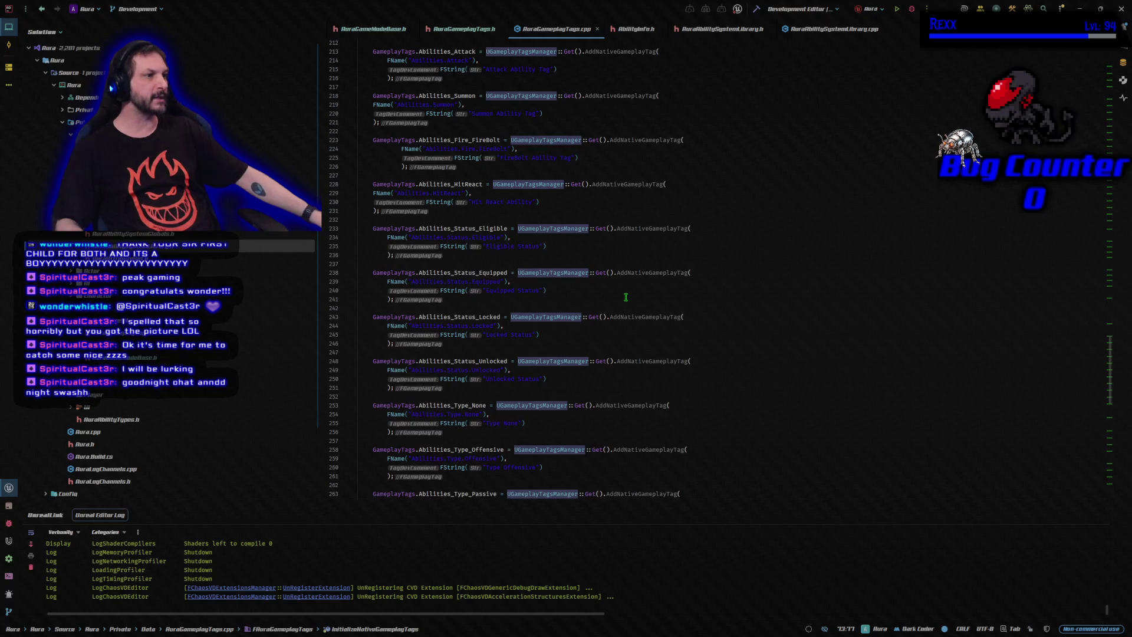
click(470, 176)
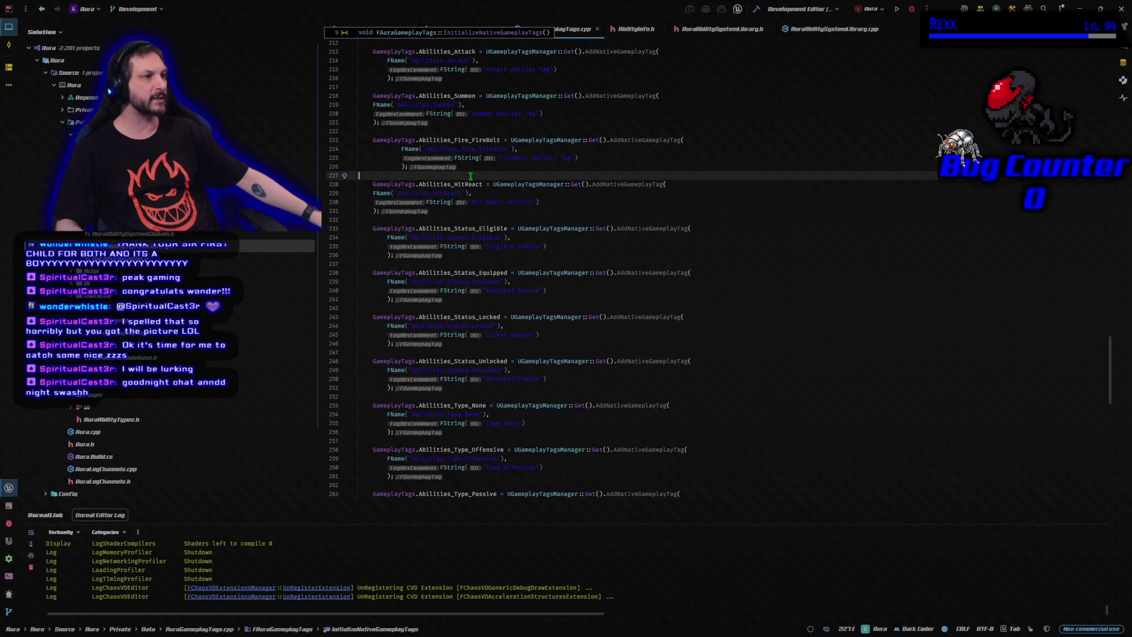
key(Return)
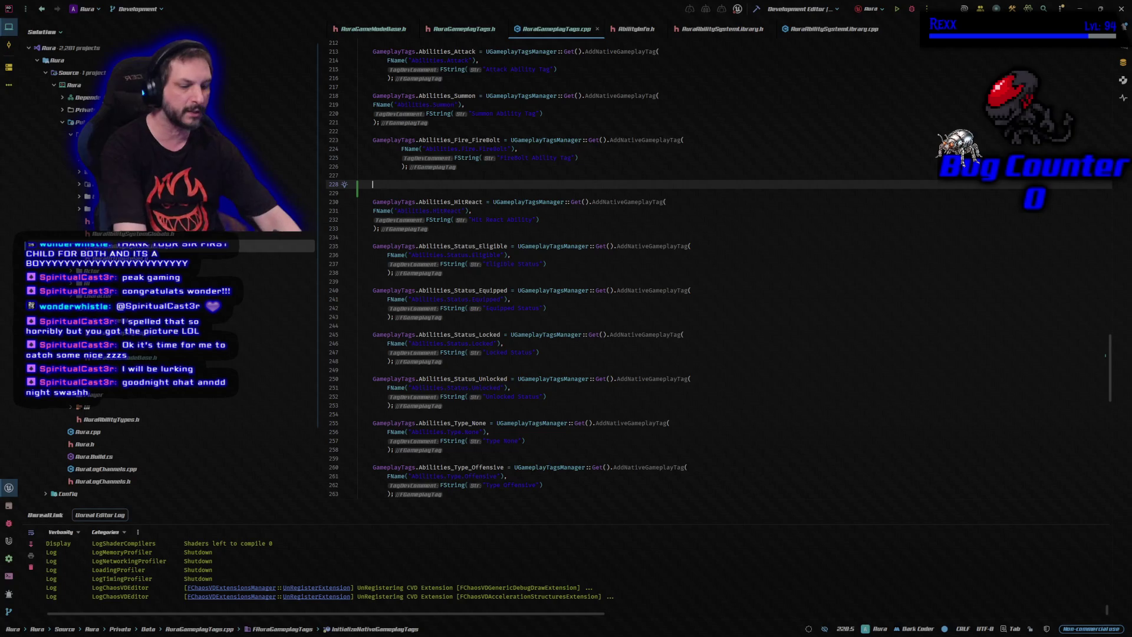